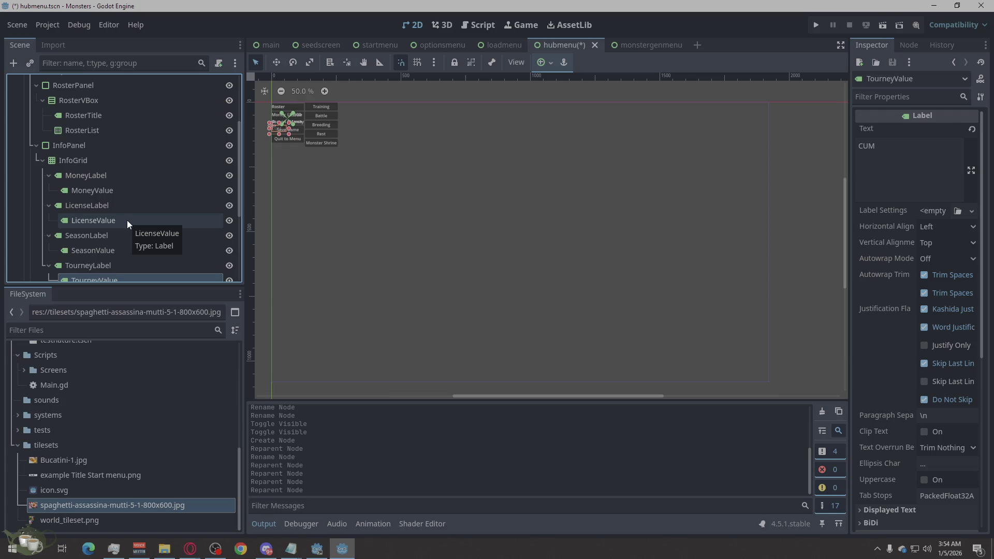
# - Add a PanelContainer as a new child of the TopRow container
pyautogui.click(100, 176)
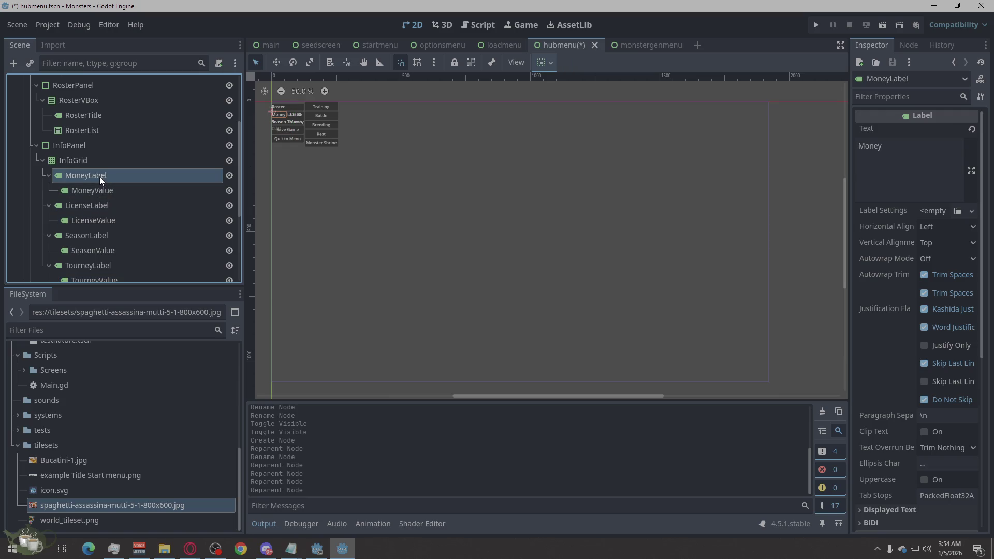
pyautogui.rightClick(100, 179)
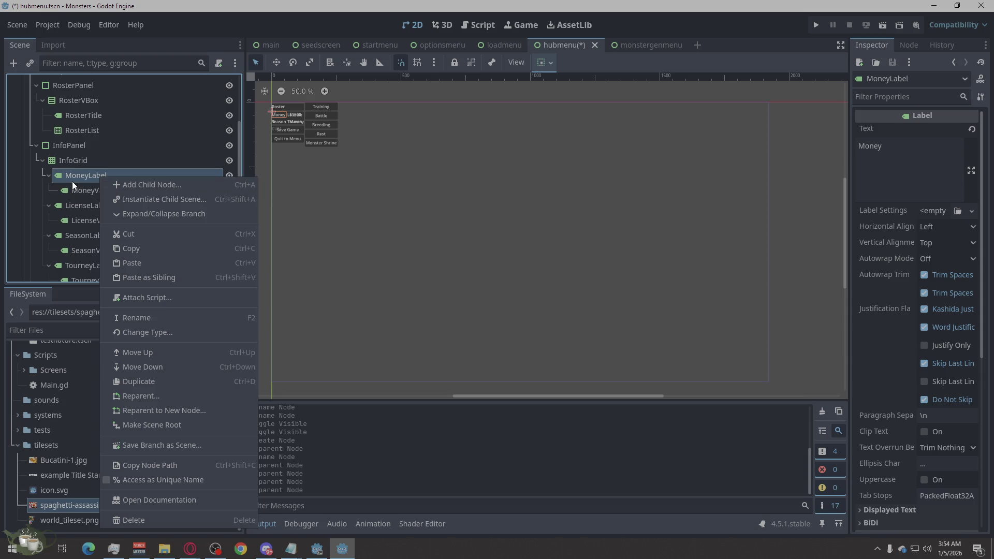
pyautogui.click(78, 169)
pyautogui.scroll(1, 86, 177)
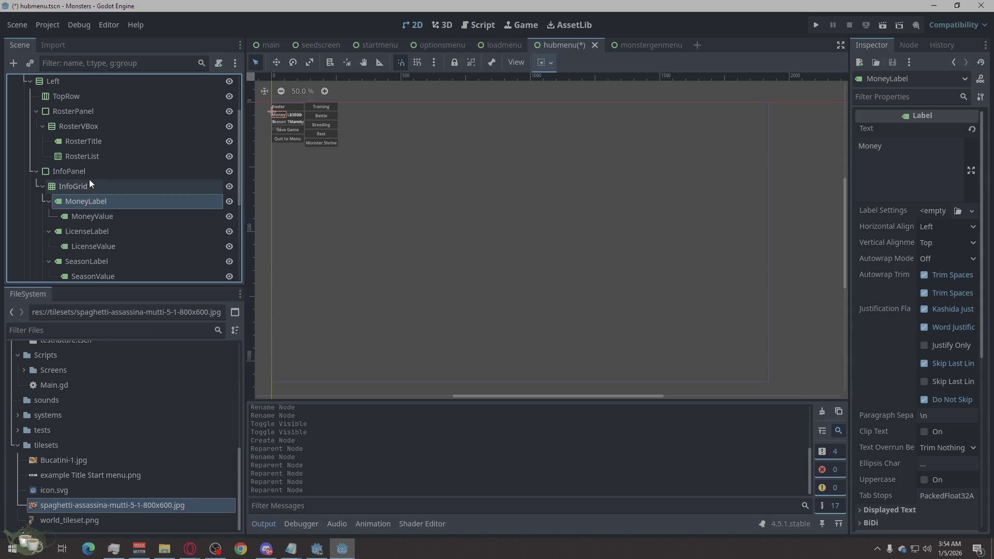
pyautogui.scroll(2, 74, 118)
pyautogui.click(74, 147)
pyautogui.rightClick(65, 147)
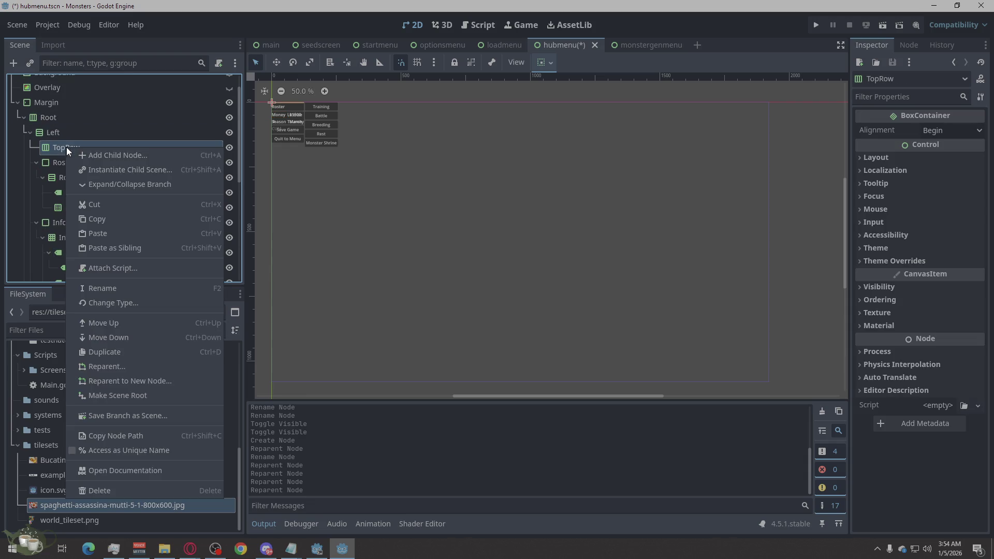
pyautogui.click(97, 154)
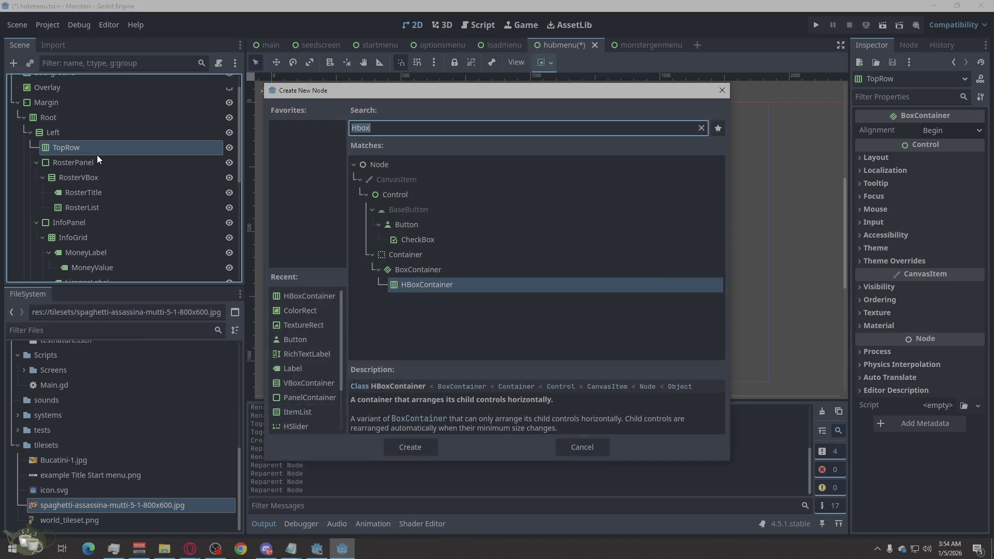
pyautogui.write('Panel')
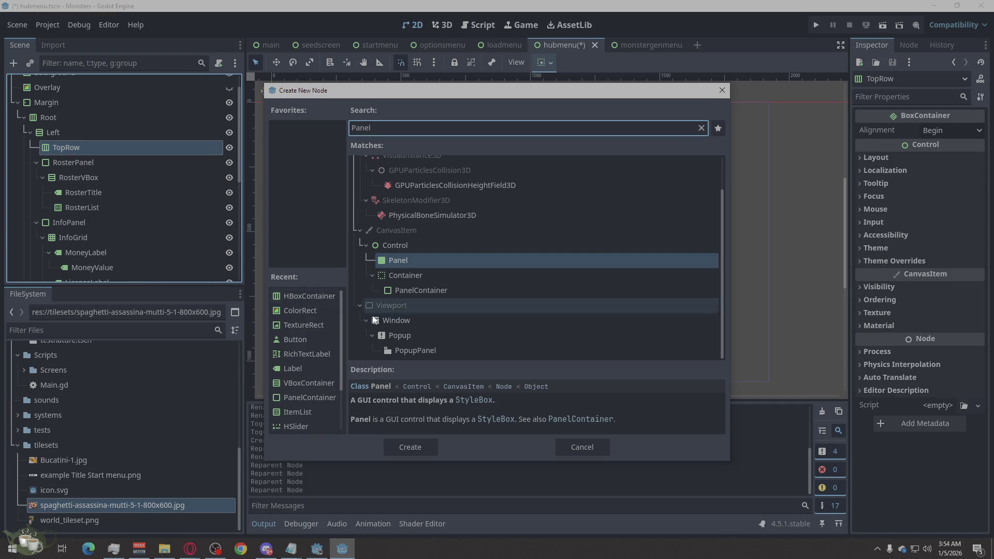
pyautogui.click(449, 291)
pyautogui.click(410, 447)
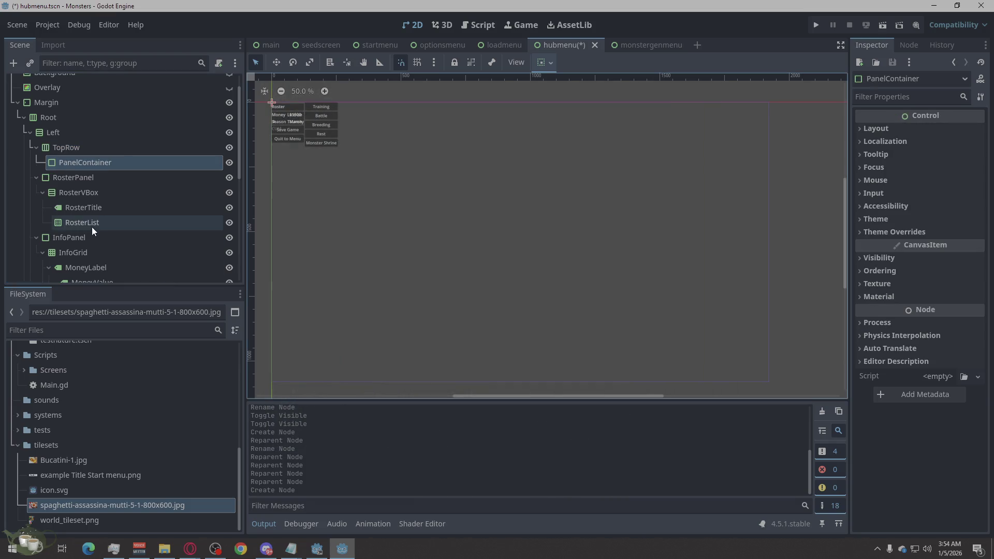
# - Add an empty Label child inside the new PanelContainer
pyautogui.rightClick(82, 161)
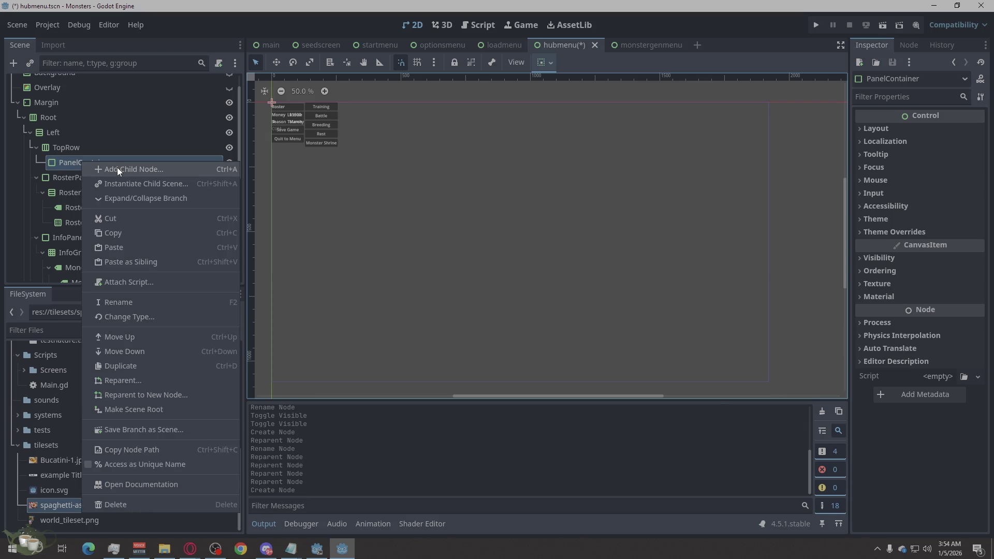
pyautogui.click(117, 167)
pyautogui.write('Label')
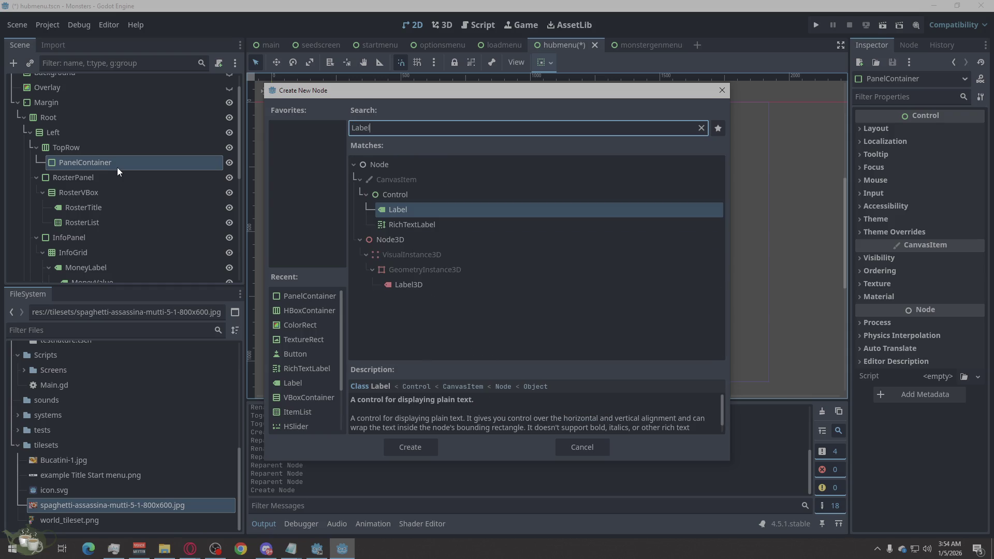
pyautogui.click(420, 441)
pyautogui.click(409, 446)
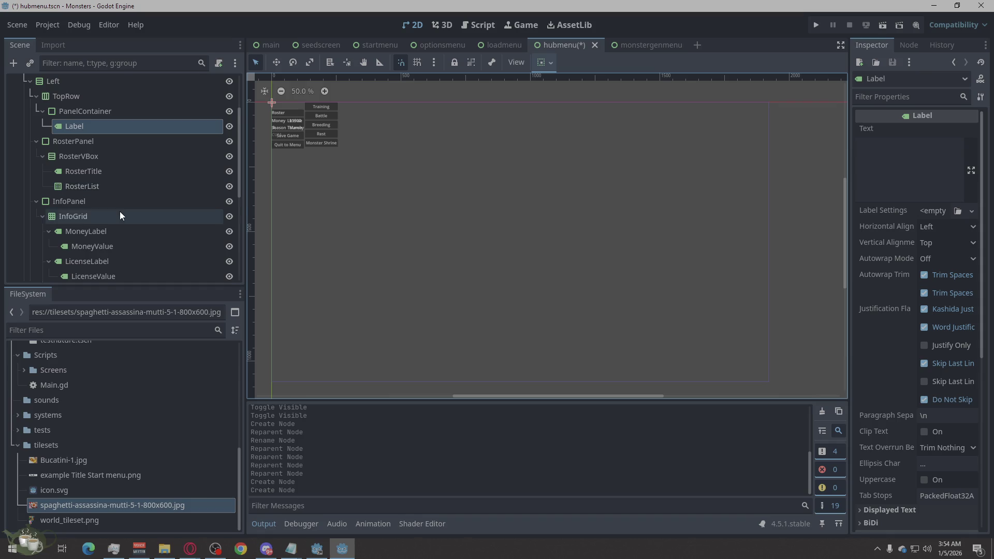
pyautogui.scroll(-1, 119, 211)
# - Delete the InfoGrid node along with its child labels
pyautogui.rightClick(81, 191)
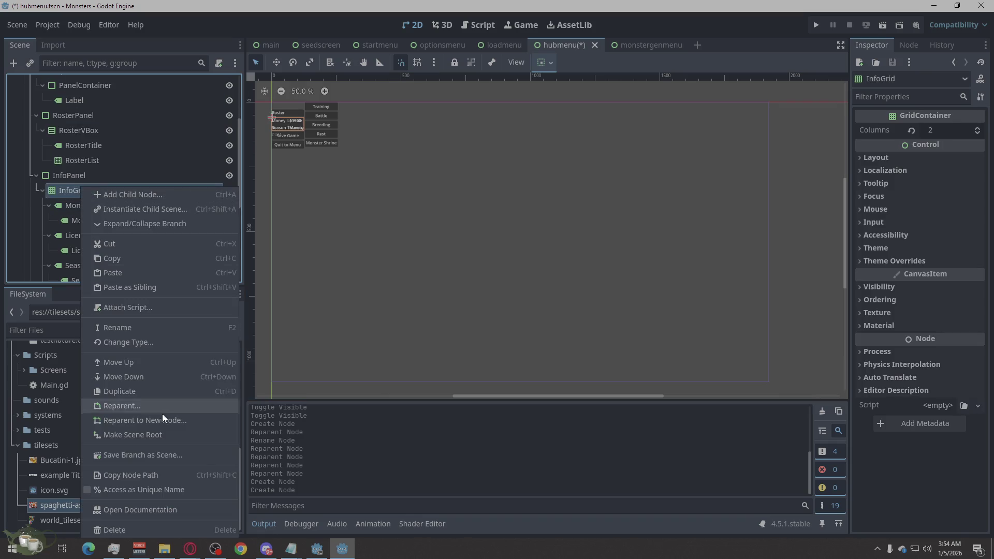
pyautogui.click(134, 527)
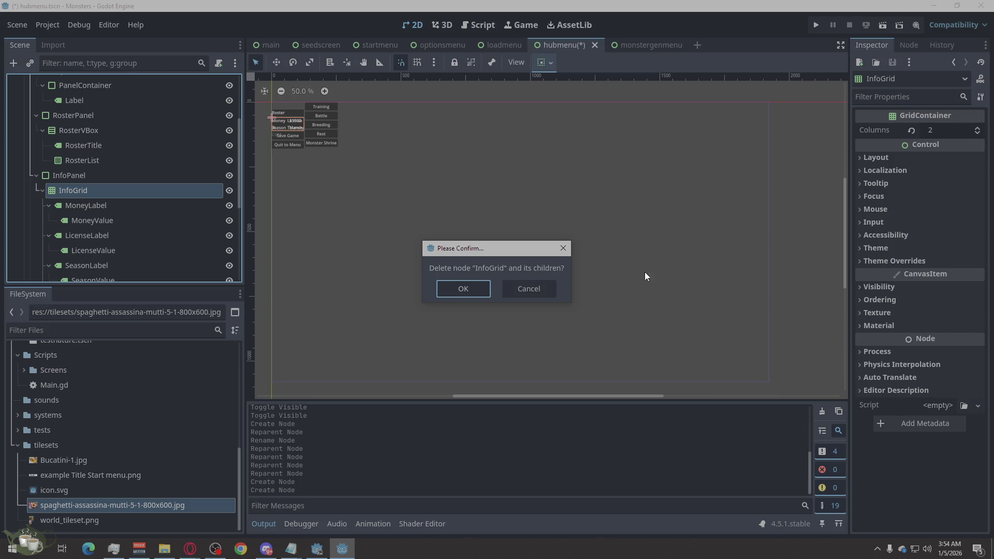
pyautogui.click(455, 289)
# - Rename the PanelContainer to MoneyPanel and its Label to MoneyLabel
pyautogui.scroll(3, 135, 202)
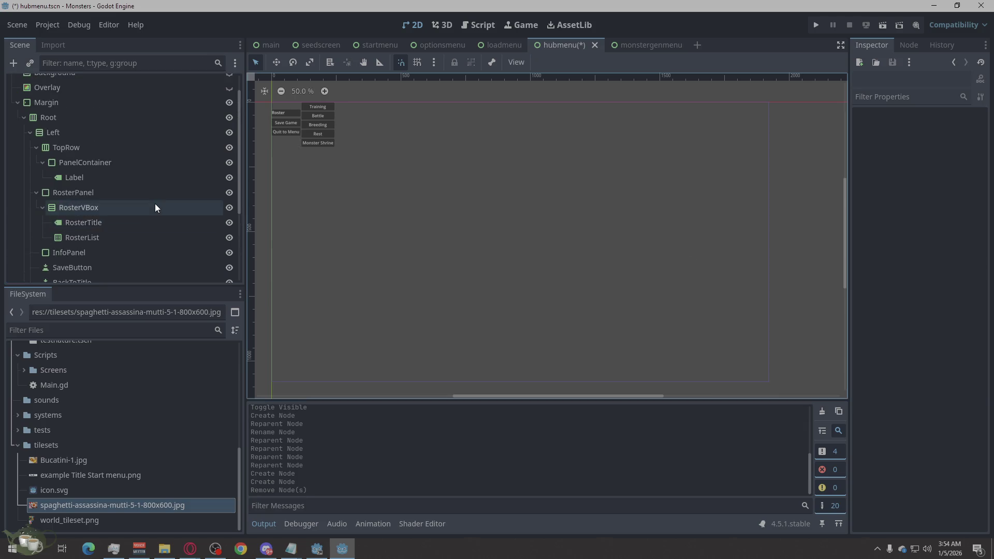
pyautogui.doubleClick(68, 166)
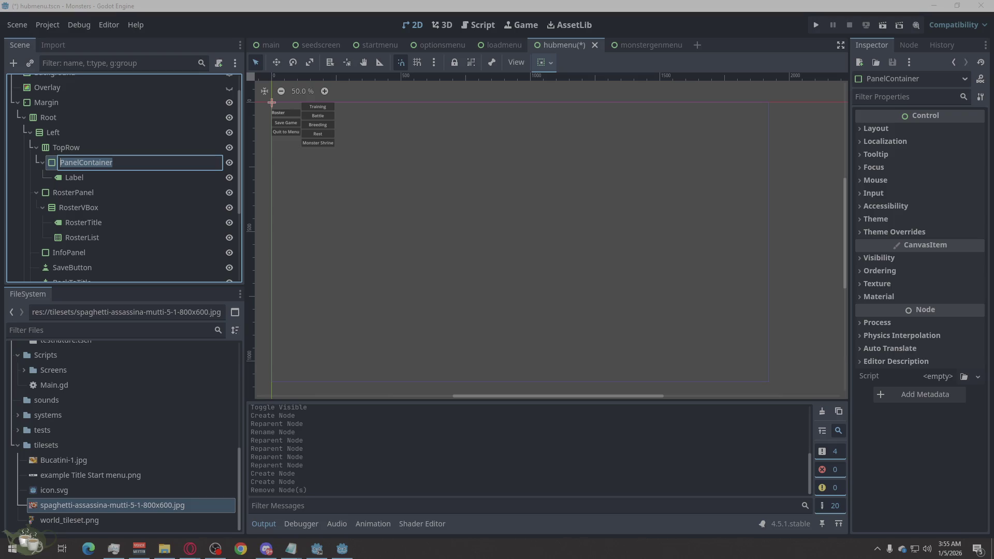
pyautogui.write('Moneyp')
pyautogui.press('BackSpace')
pyautogui.write('P')
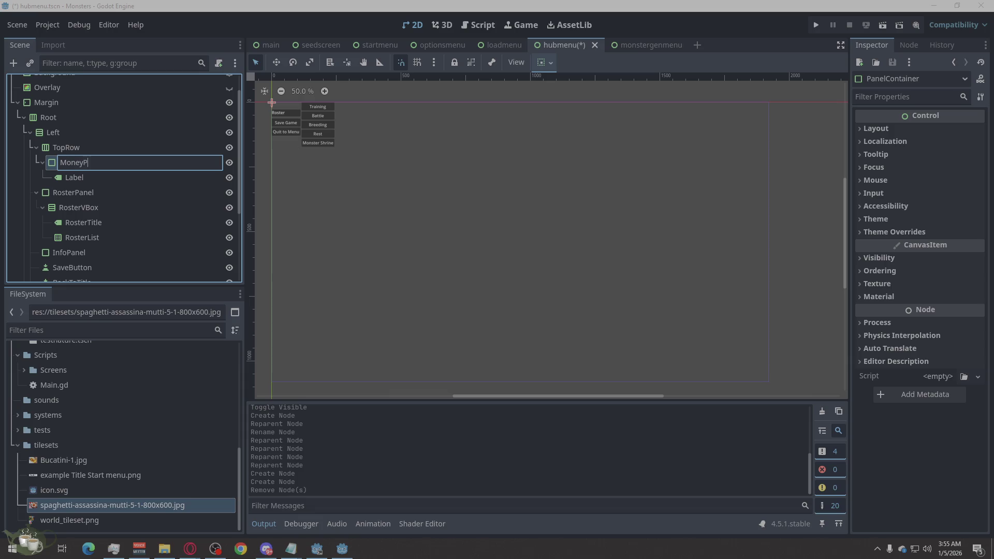
pyautogui.write('anel')
pyautogui.doubleClick(82, 177)
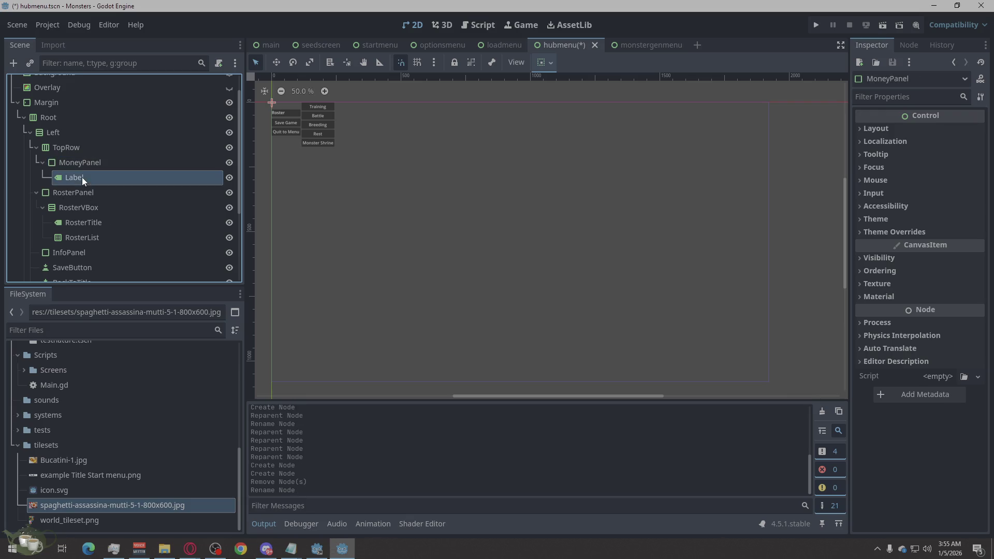
pyautogui.write('MoneyLabel')
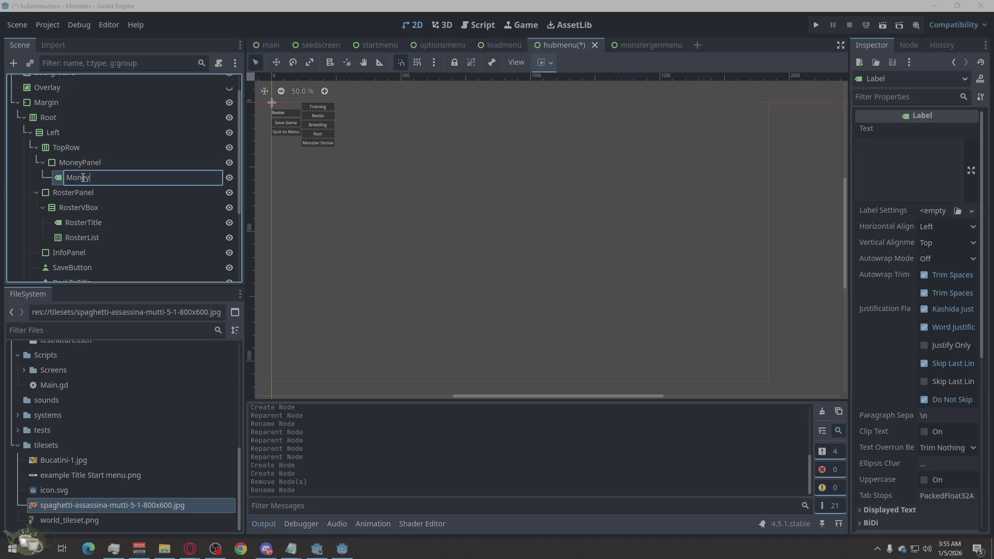
pyautogui.press('Return')
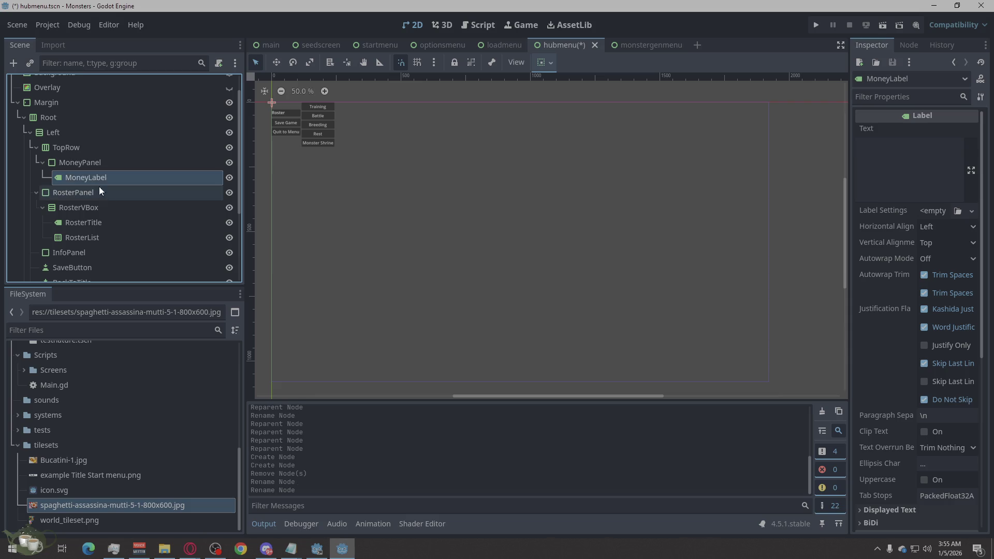
# - Paste a copy of MoneyPanel into TopRow as MoneyPanel2
pyautogui.click(88, 161)
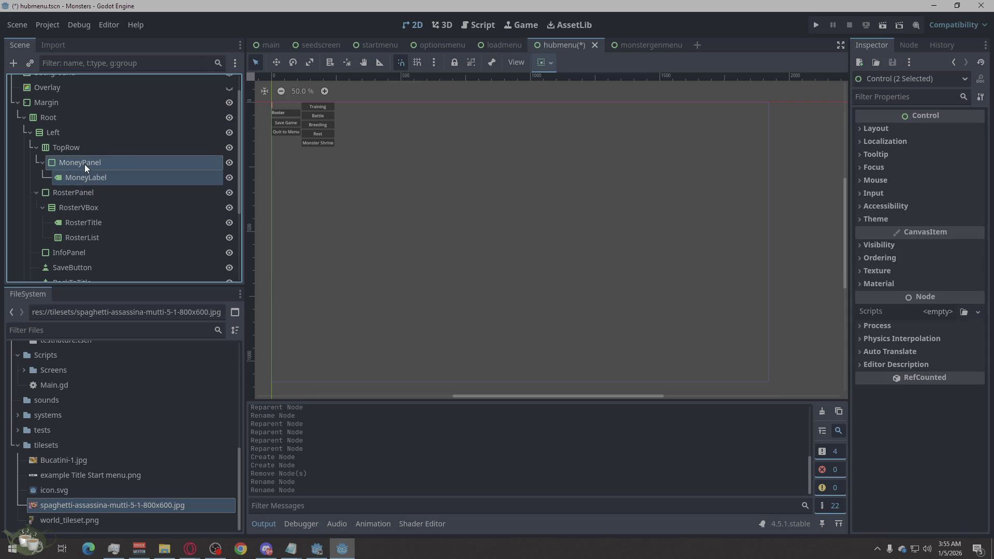
pyautogui.click(85, 146)
pyautogui.hotkey('ctrl', 'v')
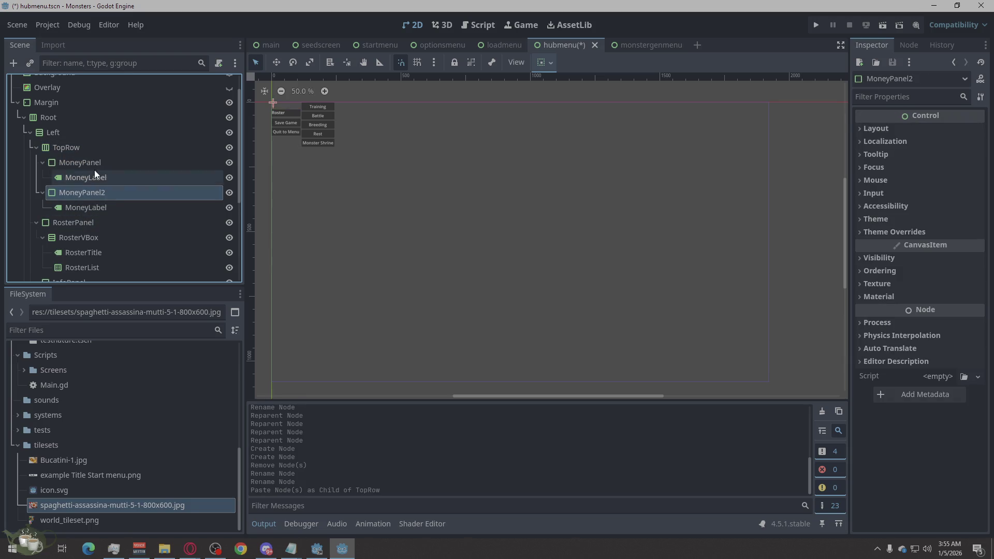
# - Paste another MoneyPanel copy and rename MoneyPanel2 to LicensePanel with LicenseLabel
pyautogui.hotkey('ctrl', 'v')
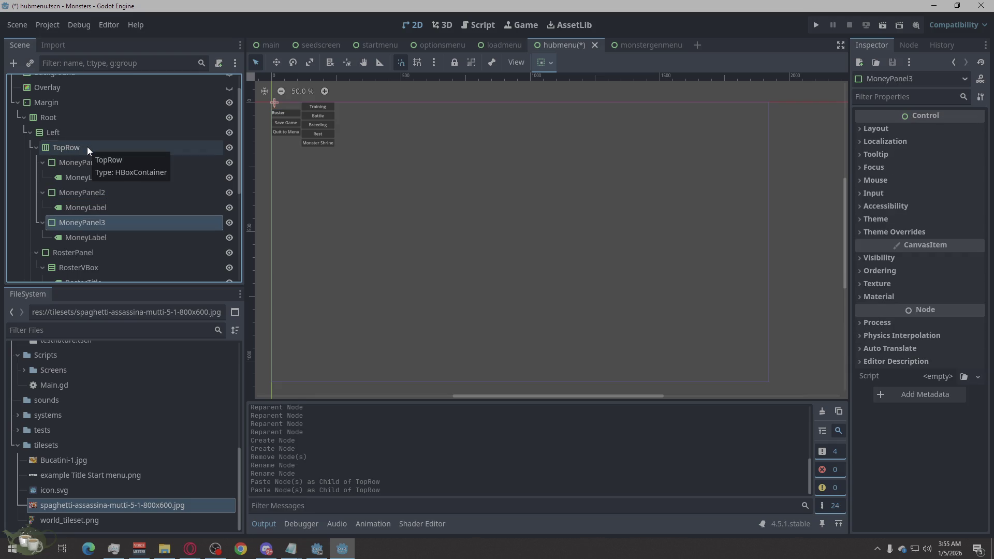
pyautogui.doubleClick(78, 192)
pyautogui.write('License')
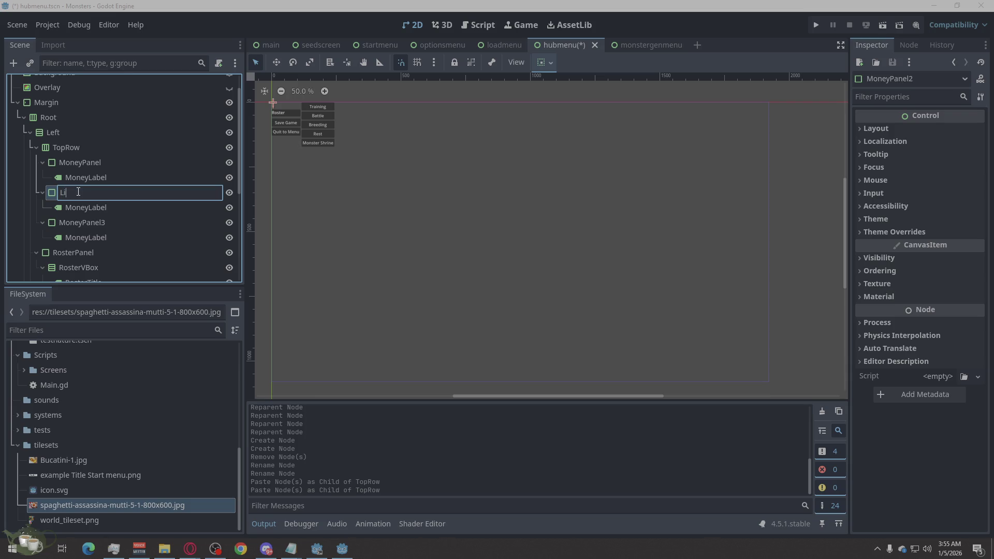
pyautogui.press('BackSpace')
pyautogui.write('Panel')
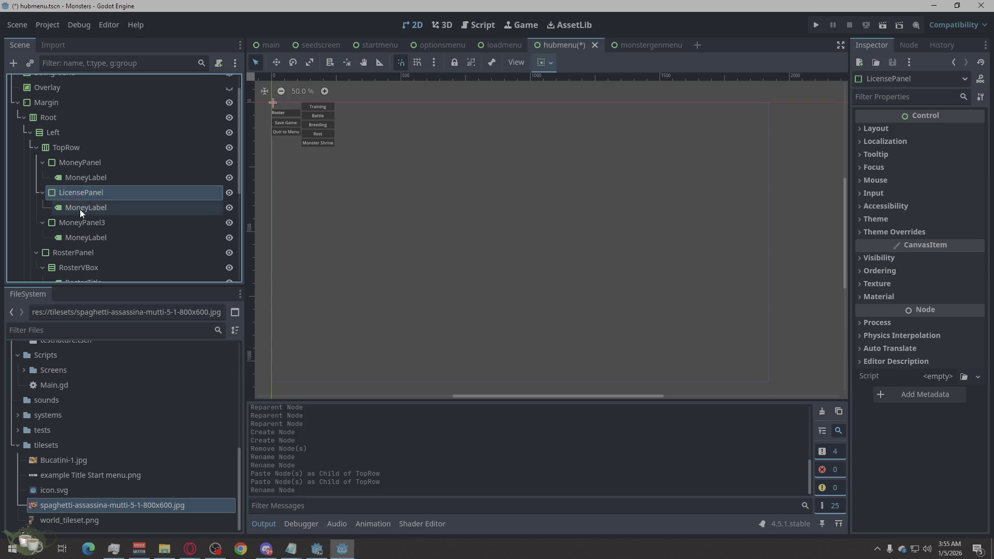
pyautogui.click(79, 209)
pyautogui.click(87, 208)
pyautogui.moveTo(91, 208); pyautogui.dragTo(68, 208)
pyautogui.write('Lice')
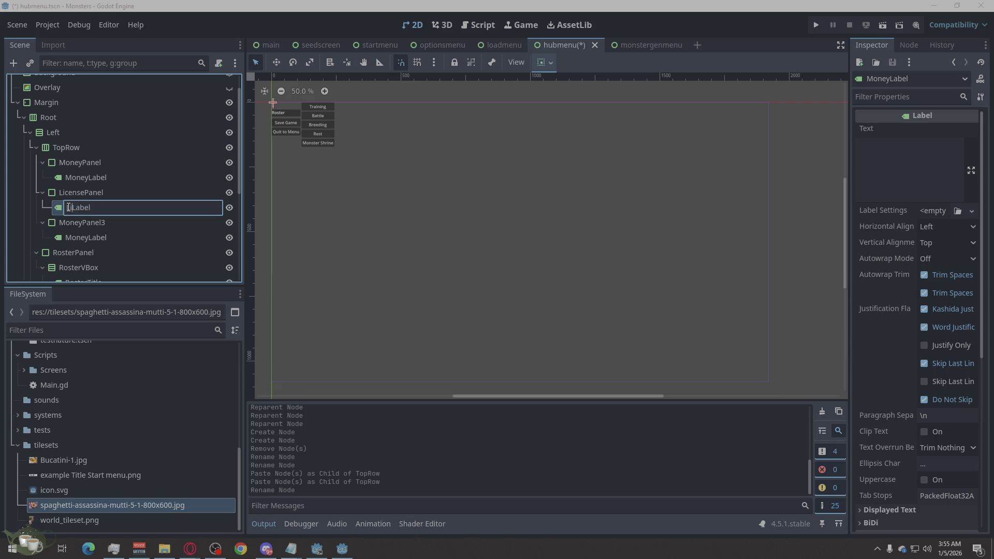
pyautogui.write('nce')
pyautogui.moveTo(89, 210); pyautogui.dragTo(75, 208)
pyautogui.write('cense')
pyautogui.press('Return')
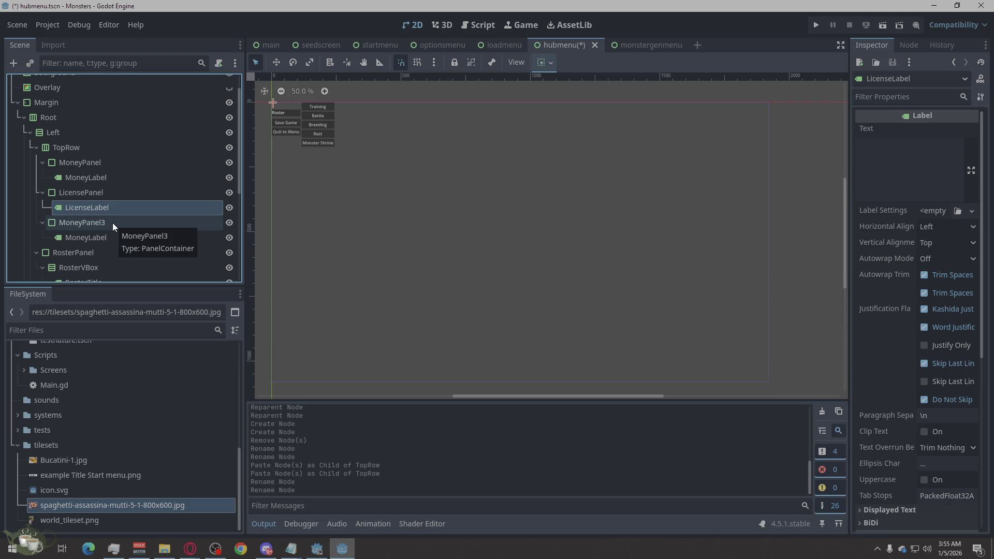
# - Rename MoneyPanel3 to SeasonPanel and its label to SeasonLabel
pyautogui.doubleClick(82, 222)
pyautogui.moveTo(84, 222); pyautogui.dragTo(60, 222)
pyautogui.write('SeasonPanel3')
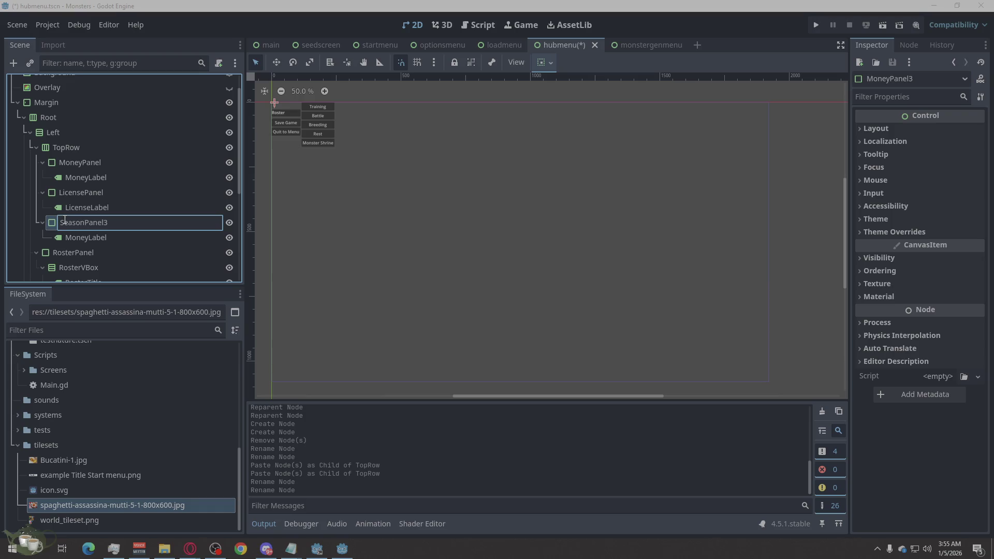
pyautogui.doubleClick(86, 237)
pyautogui.moveTo(87, 238); pyautogui.dragTo(58, 237)
pyautogui.write('Season')
pyautogui.press('Return')
pyautogui.doubleClick(105, 222)
pyautogui.press('End')
pyautogui.press('BackSpace')
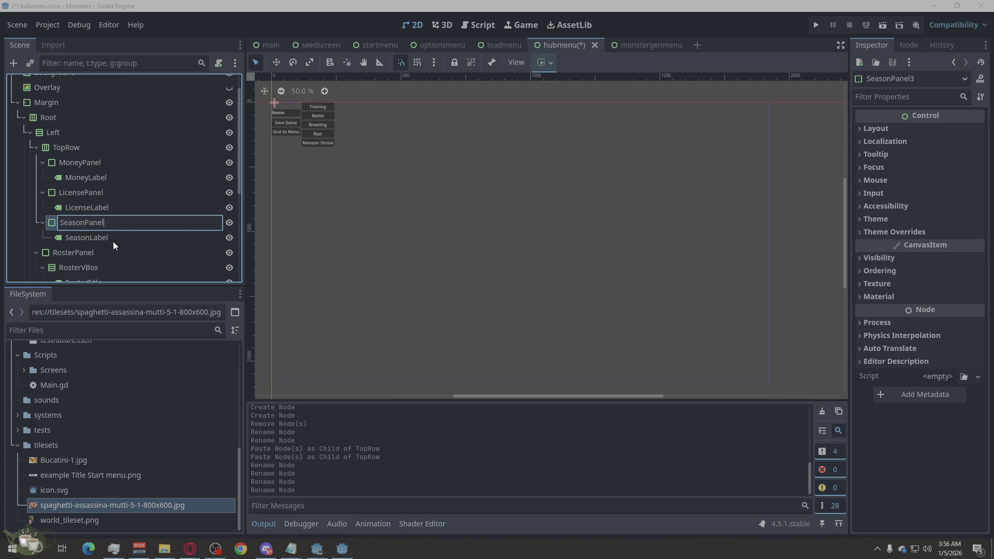
pyautogui.press('Return')
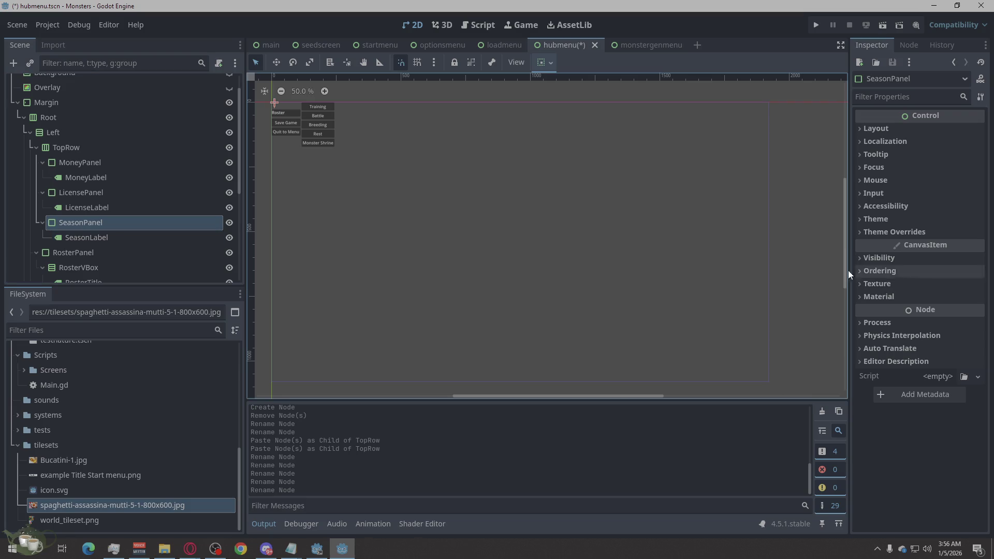
pyautogui.scroll(-2, 193, 179)
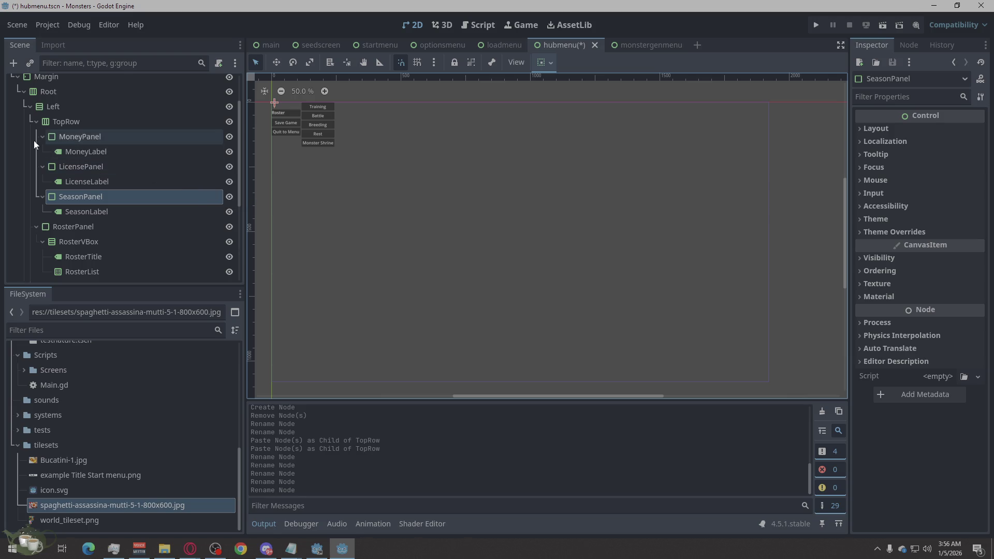
# - Add an HBoxContainer as a child of the Left container
pyautogui.click(61, 110)
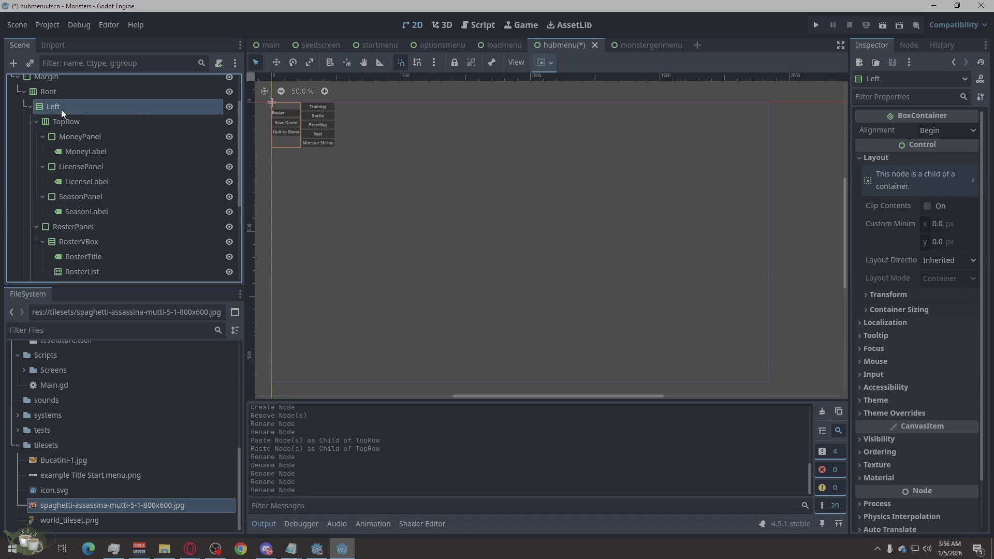
pyautogui.rightClick(62, 110)
pyautogui.click(83, 118)
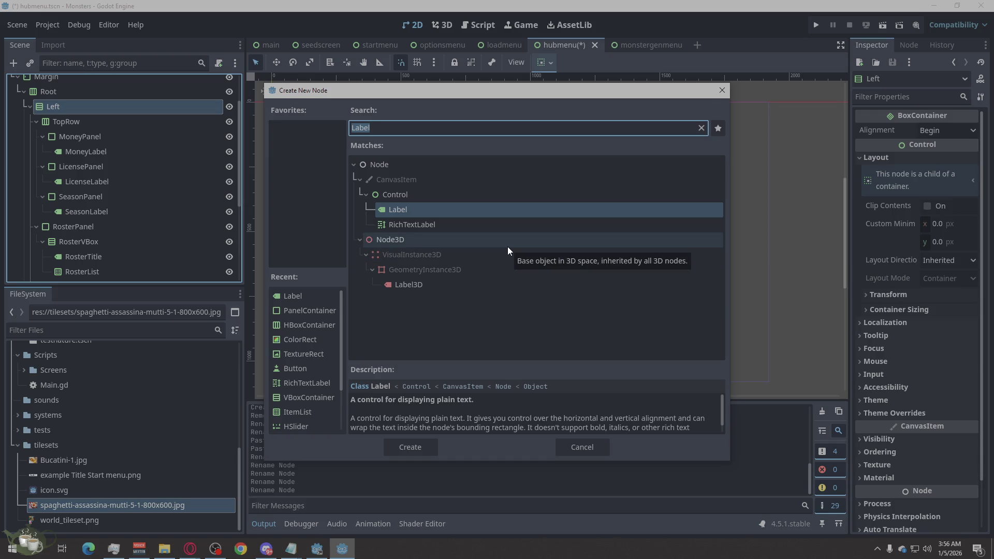
pyautogui.write('Hbo')
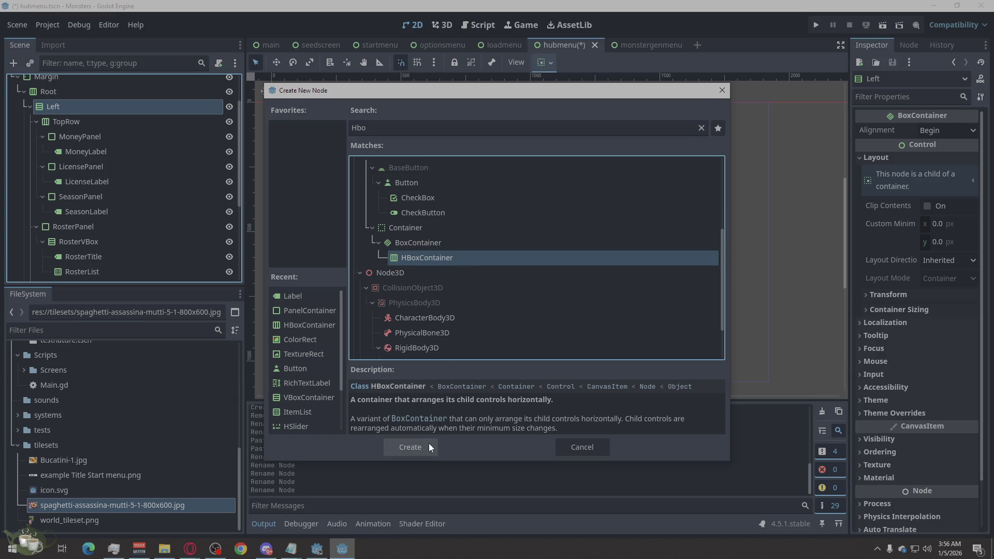
pyautogui.click(409, 444)
pyautogui.scroll(2, 116, 255)
pyautogui.scroll(-2, 116, 254)
pyautogui.scroll(2, 103, 259)
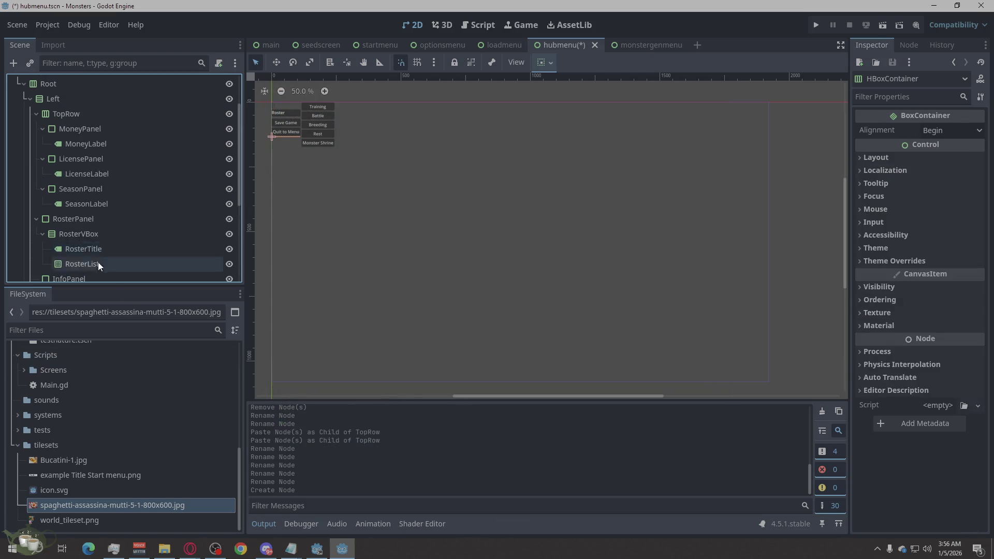
# - Move the HBoxContainer above RosterPanel and rename it MidRow
pyautogui.click(37, 113)
pyautogui.moveTo(66, 235); pyautogui.dragTo(67, 123)
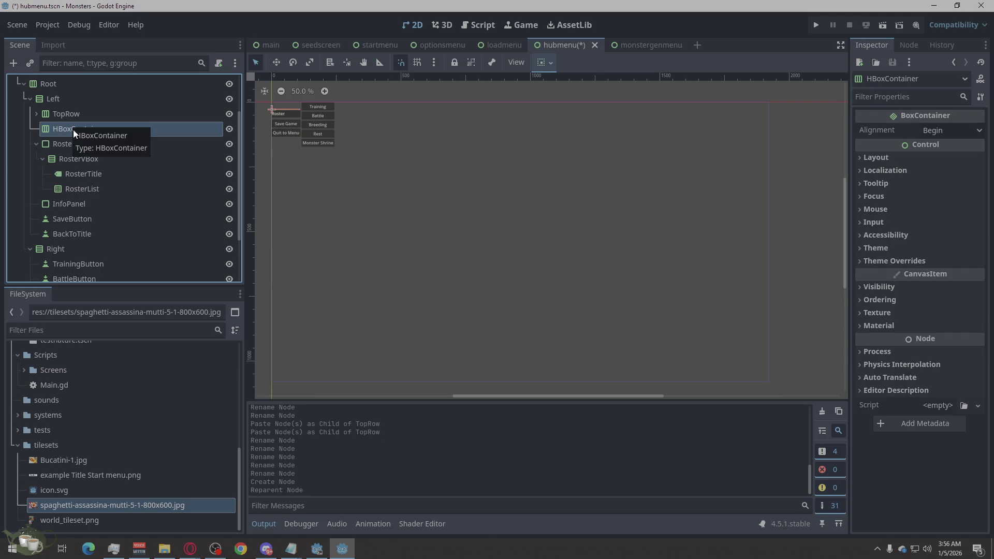
pyautogui.click(124, 131)
pyautogui.write('Mid')
pyautogui.hotkey('ctrl', 'a')
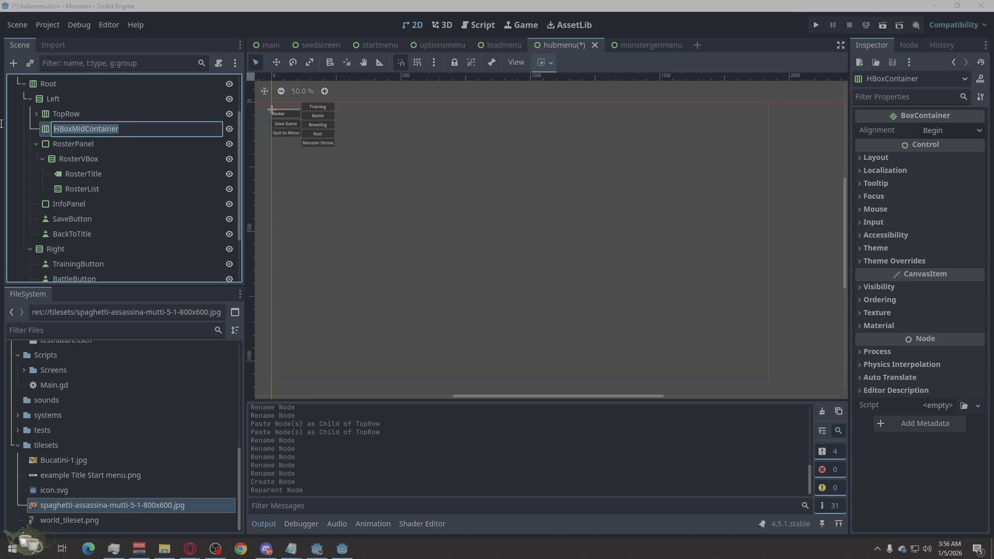
pyautogui.write('MidRow')
pyautogui.press('Return')
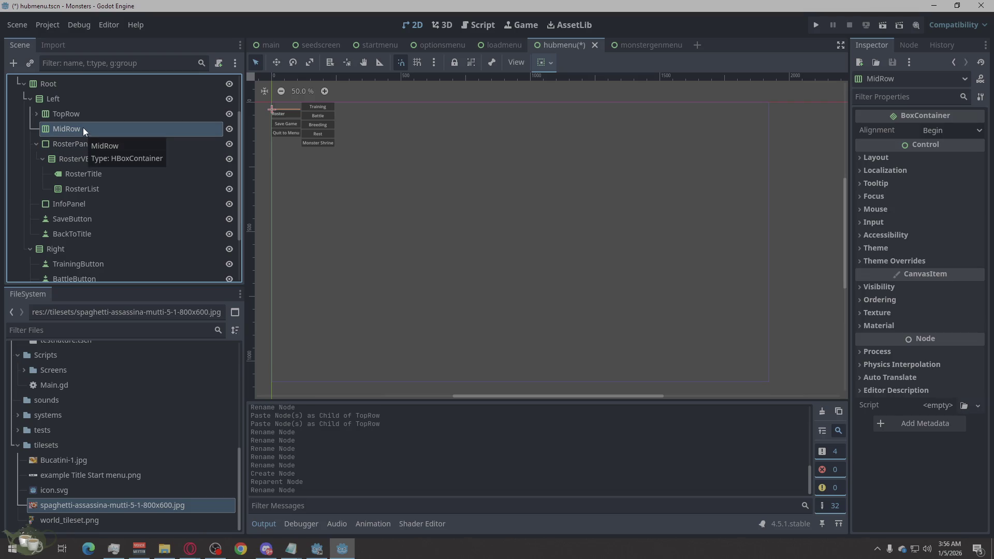
pyautogui.click(61, 141)
# - Delete the old RosterPanel node
pyautogui.rightClick(61, 140)
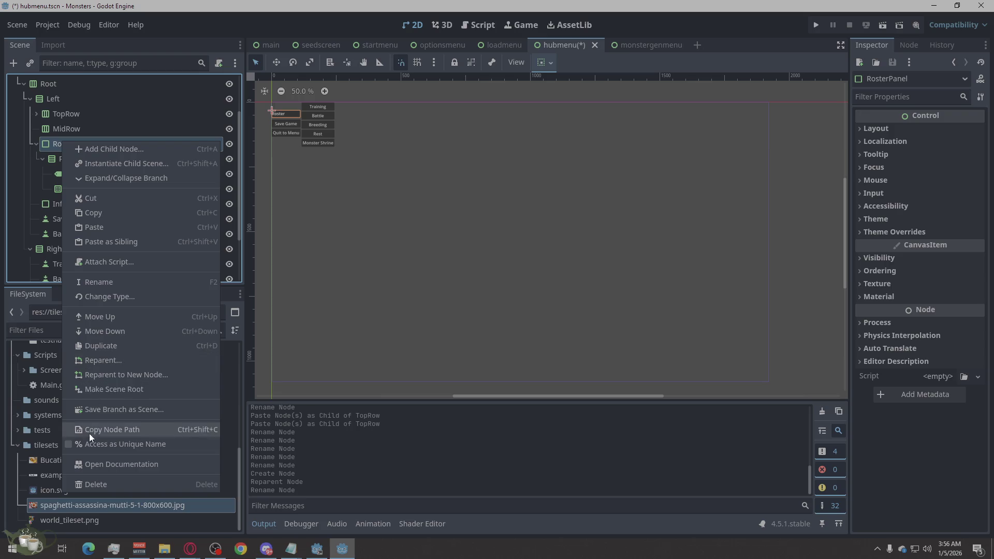
pyautogui.click(108, 482)
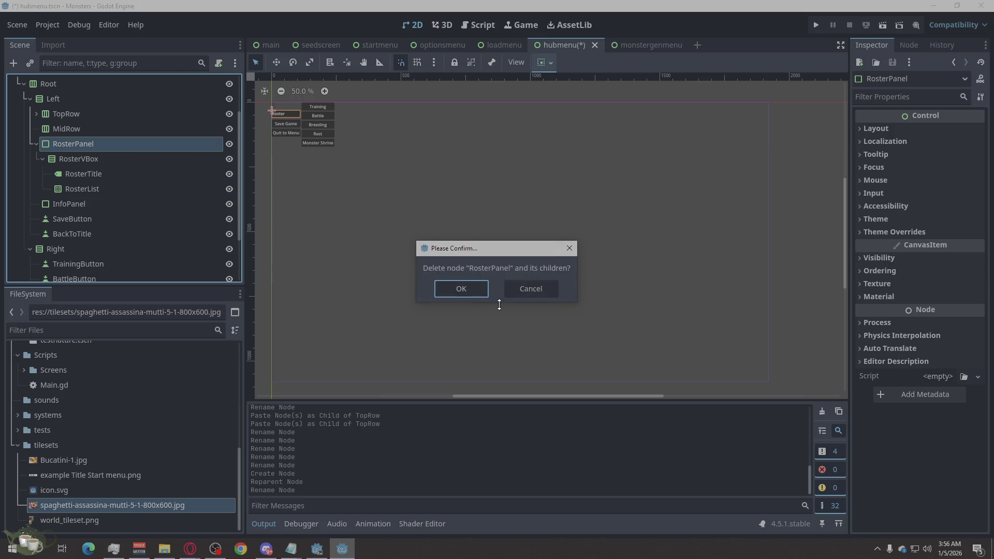
pyautogui.click(473, 289)
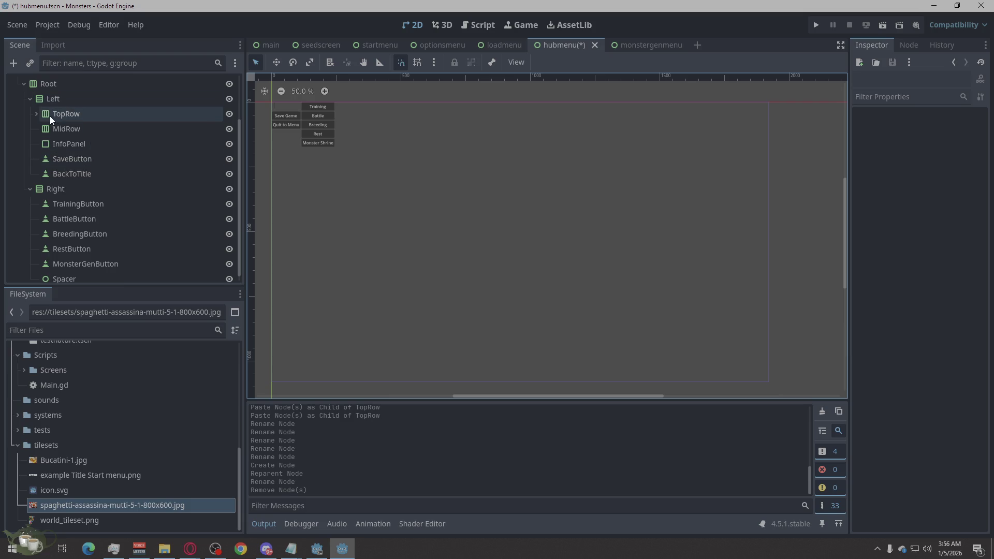
# - Add a PanelContainer under MidRow with a VBoxContainer inside it
pyautogui.rightClick(58, 131)
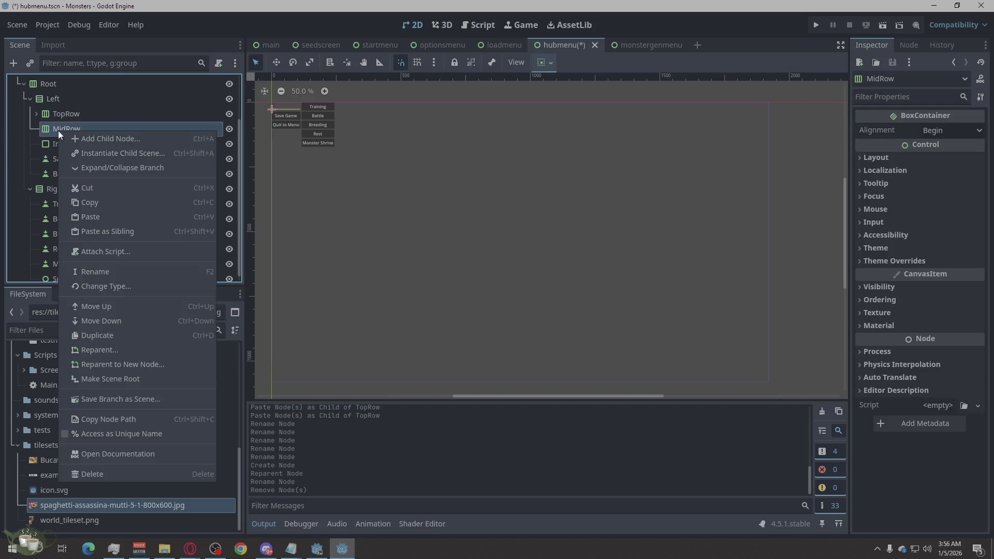
pyautogui.click(91, 135)
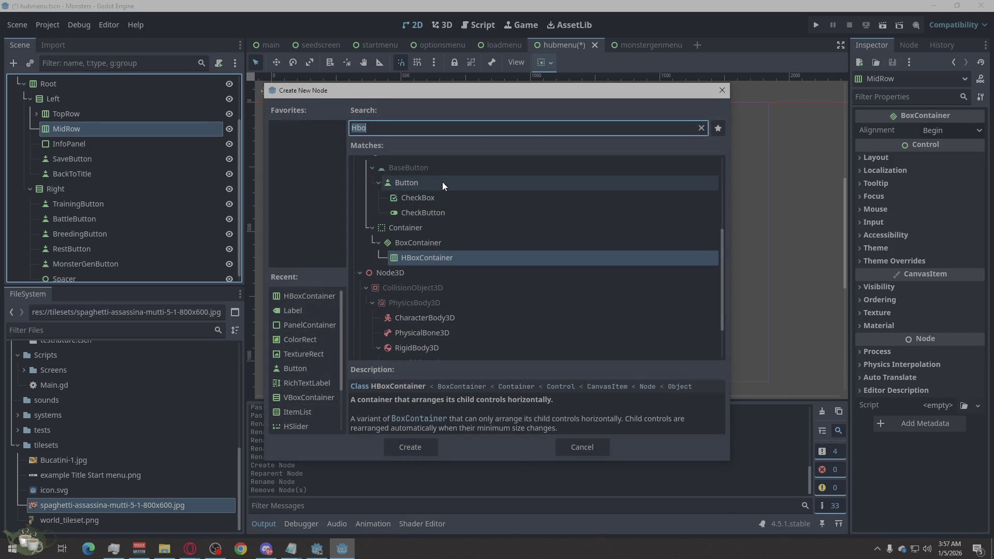
pyautogui.write('panel')
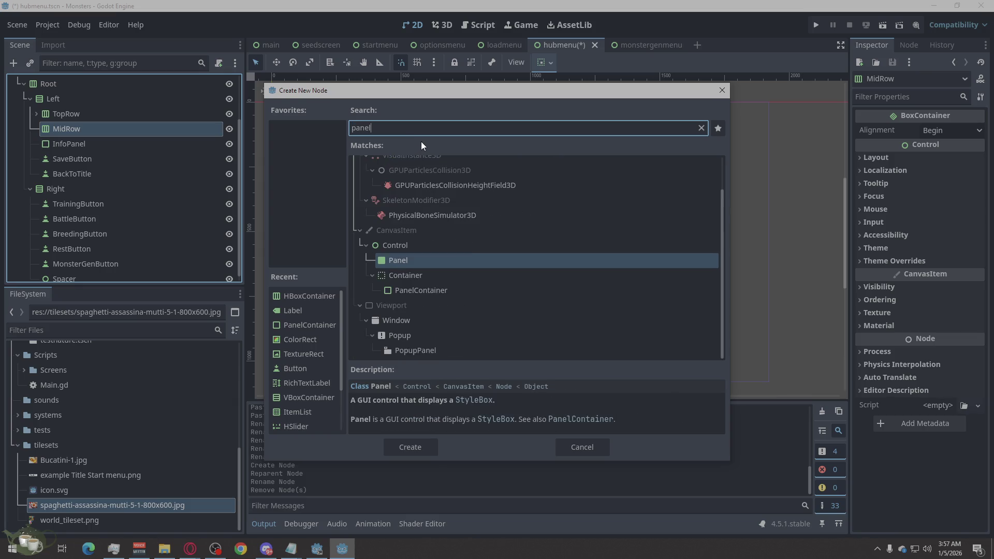
pyautogui.click(454, 291)
pyautogui.click(410, 447)
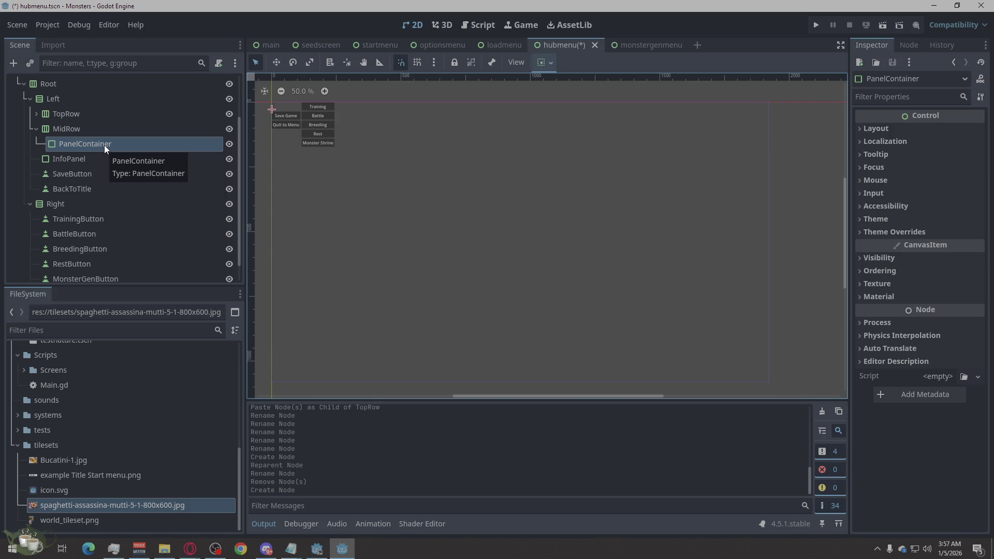
pyautogui.rightClick(104, 145)
pyautogui.click(115, 151)
pyautogui.write('Roster')
pyautogui.press('BackSpace')
pyautogui.press('BackSpace')
pyautogui.press('BackSpace')
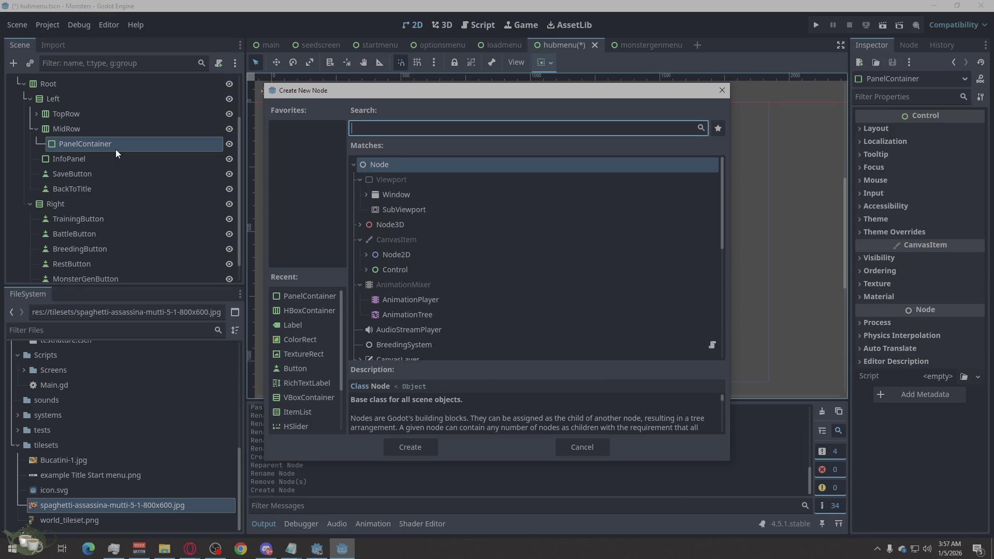
pyautogui.write('Vbox')
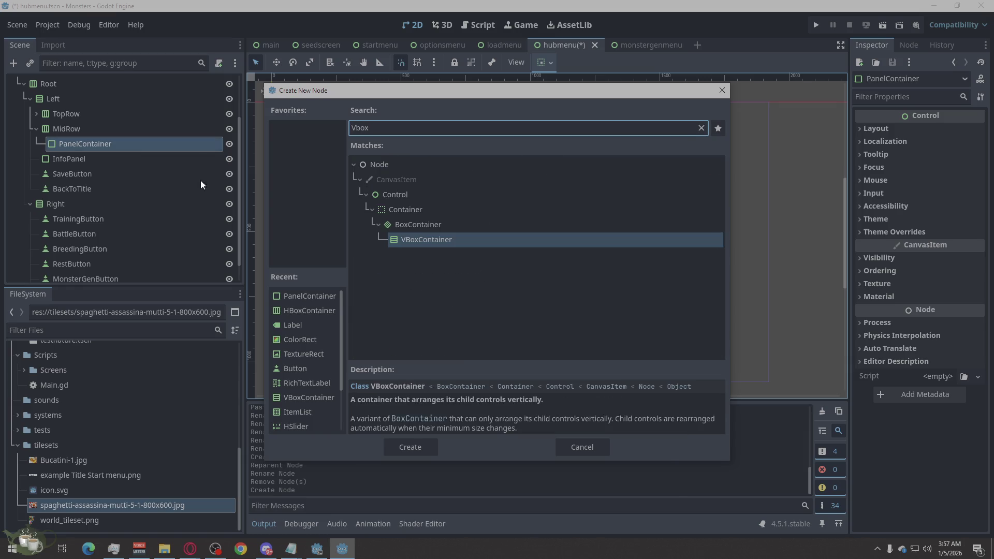
pyautogui.click(429, 441)
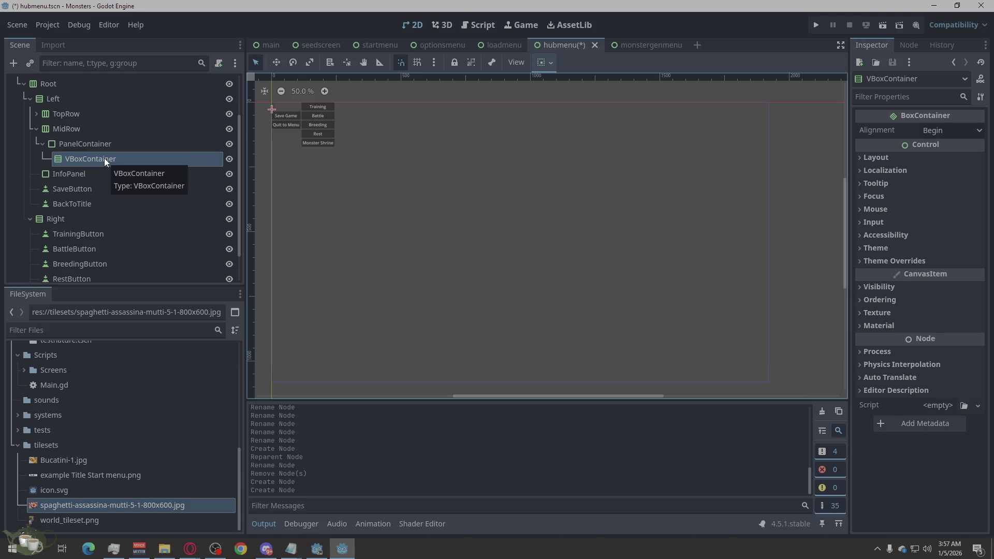
# - Add a Label and an ItemList as children of the VBoxContainer
pyautogui.rightClick(105, 162)
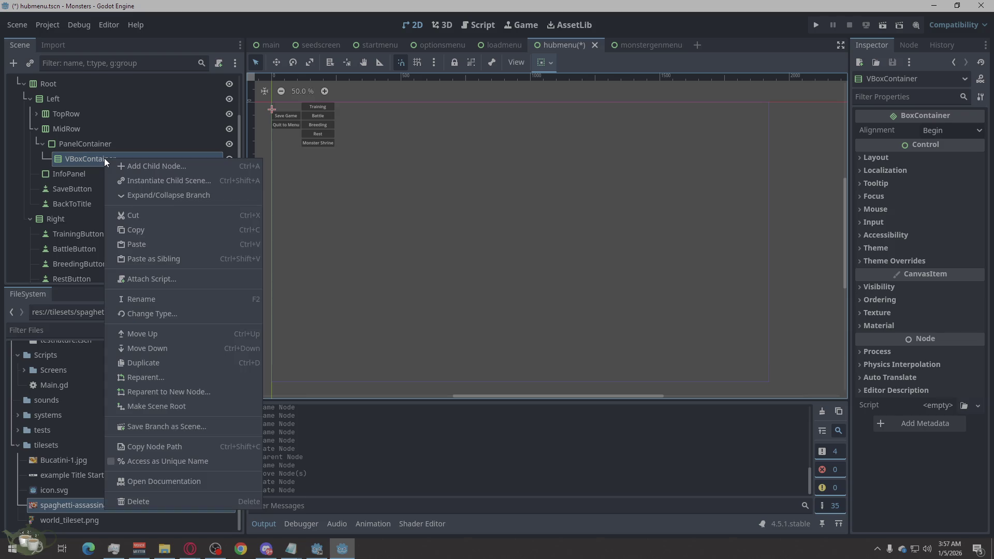
pyautogui.click(132, 164)
pyautogui.write('Label')
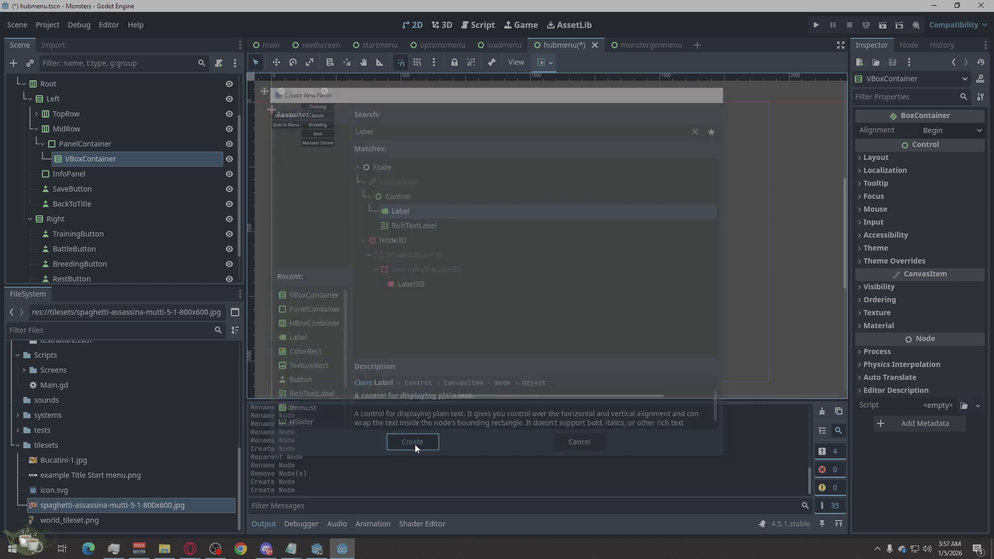
pyautogui.click(415, 445)
pyautogui.click(151, 164)
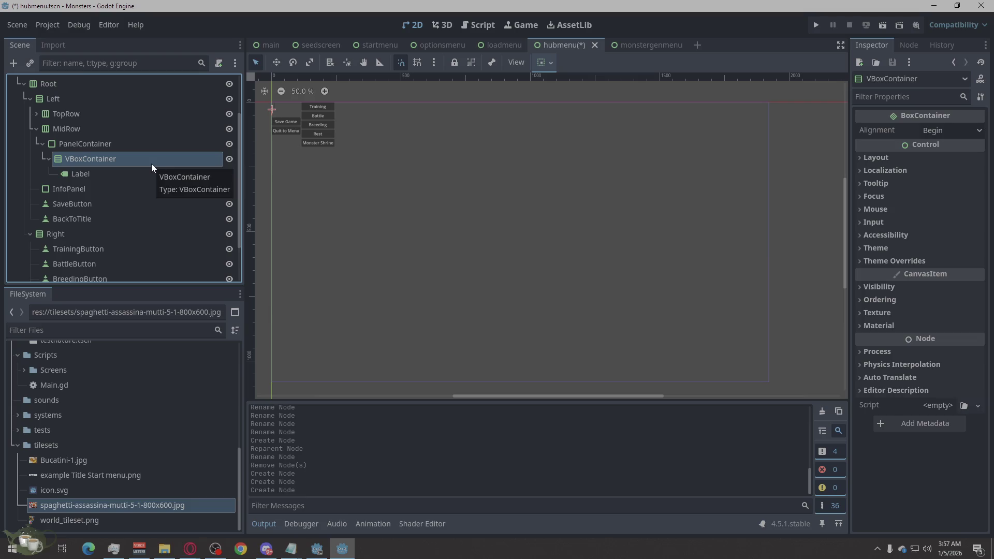
pyautogui.rightClick(152, 164)
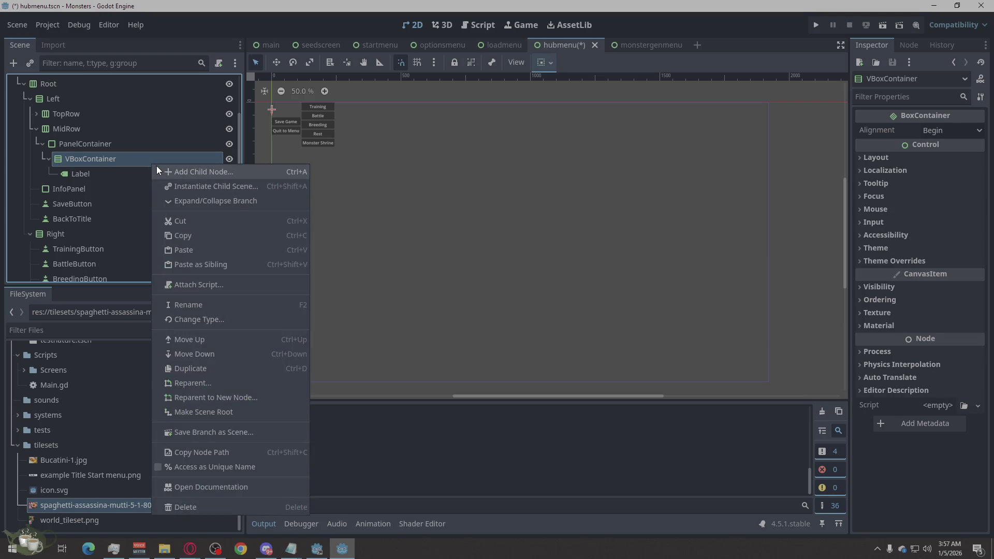
pyautogui.click(206, 169)
pyautogui.write('I')
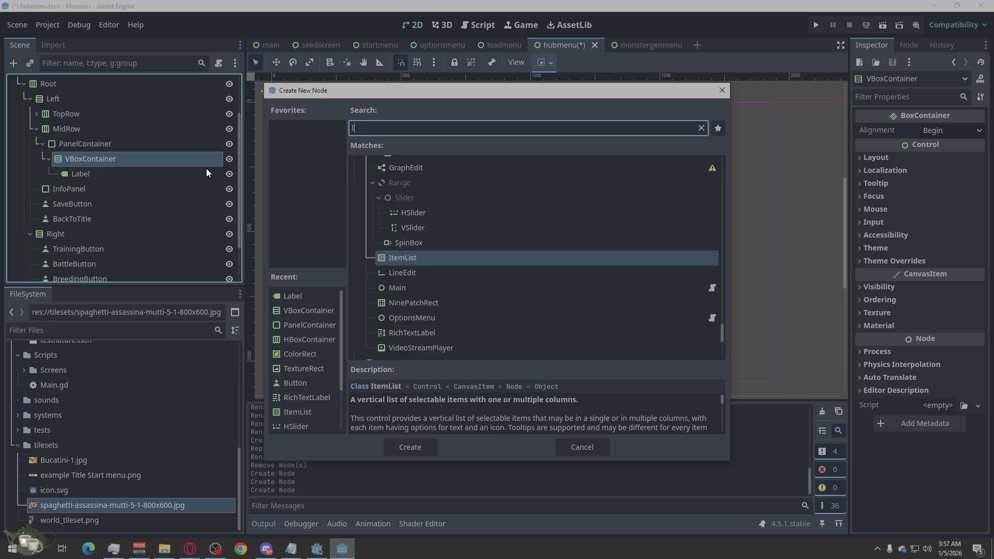
pyautogui.write('temlist')
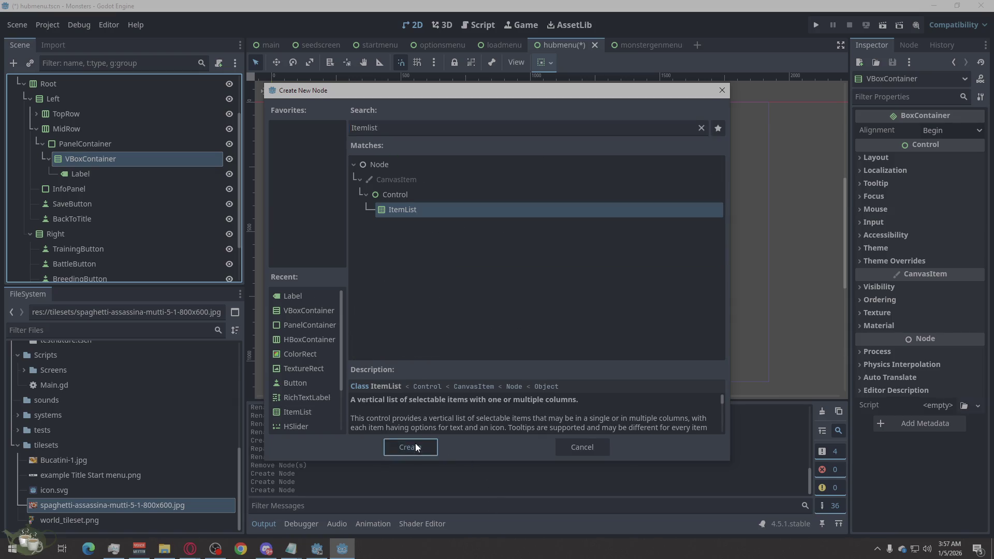
pyautogui.click(409, 447)
pyautogui.doubleClick(67, 145)
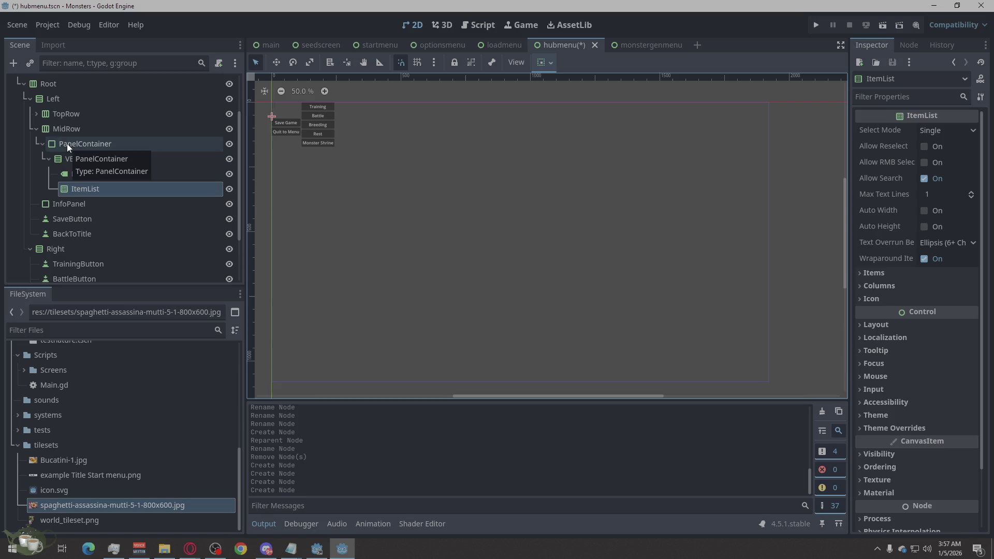
# - Rename the MidRow panel nodes to RosterPanel, RosterVBox, RosterTitle and RosterList
pyautogui.write('RosterPanel')
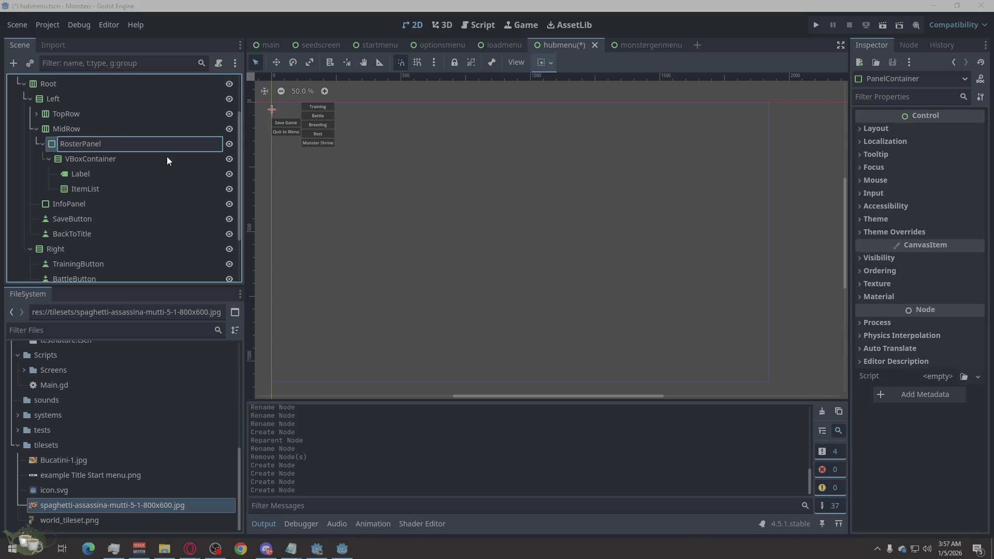
pyautogui.doubleClick(84, 161)
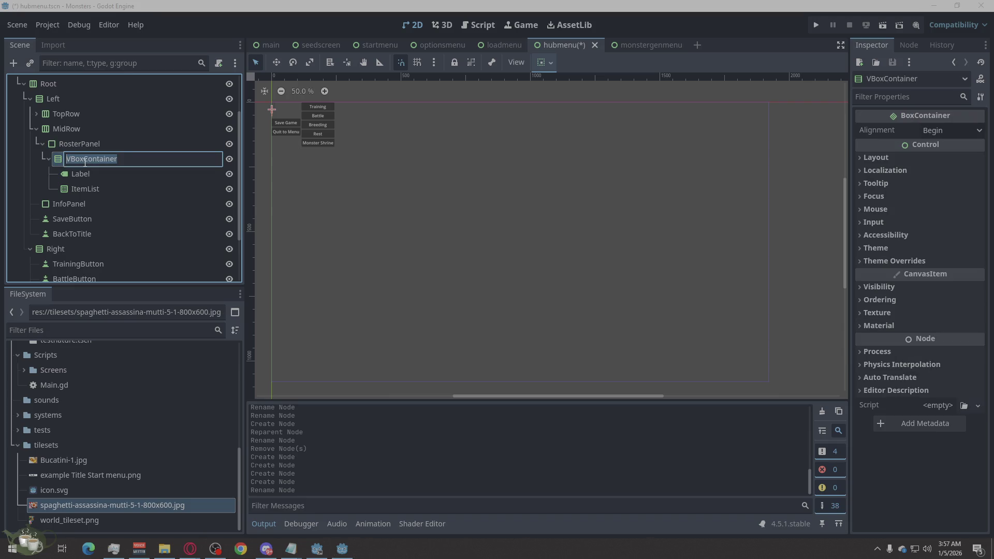
pyautogui.write('RosterV')
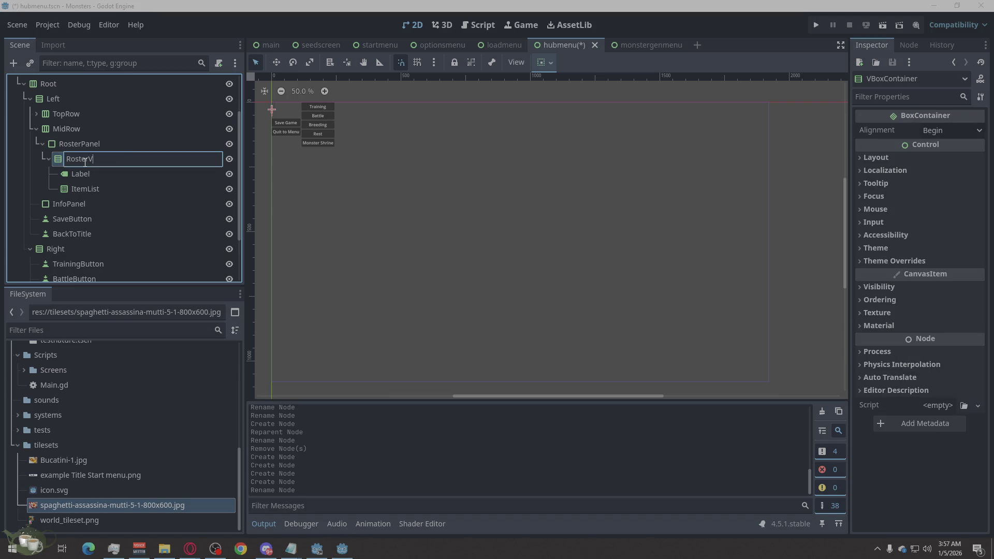
pyautogui.write('Box')
pyautogui.press('Return')
pyautogui.doubleClick(88, 176)
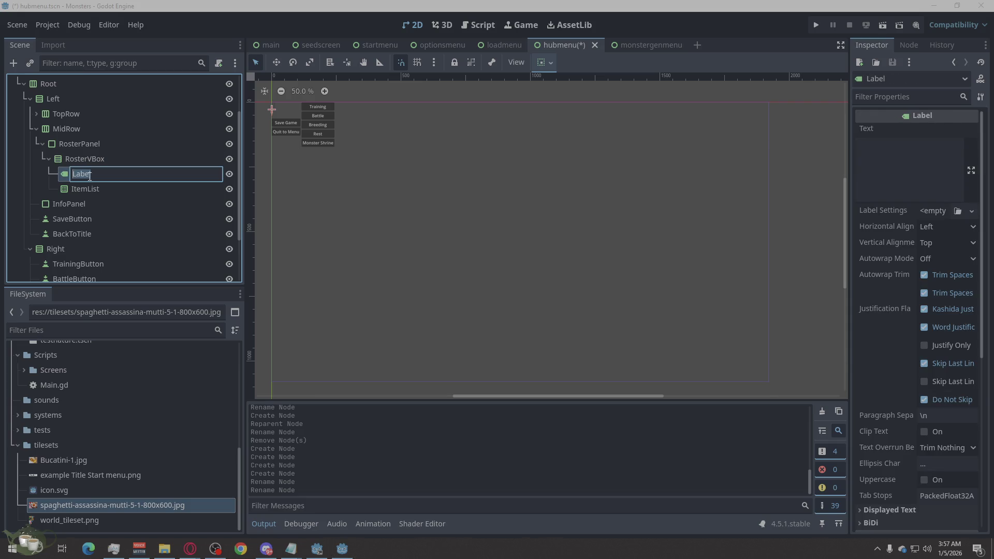
pyautogui.write('RosterTitl')
pyautogui.write('e')
pyautogui.press('Return')
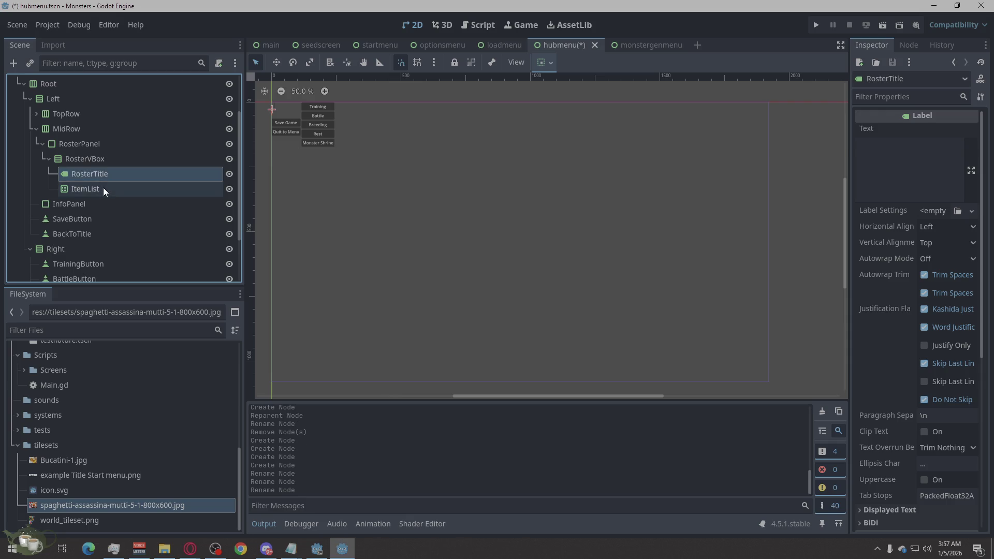
pyautogui.doubleClick(99, 187)
pyautogui.write('RosterList')
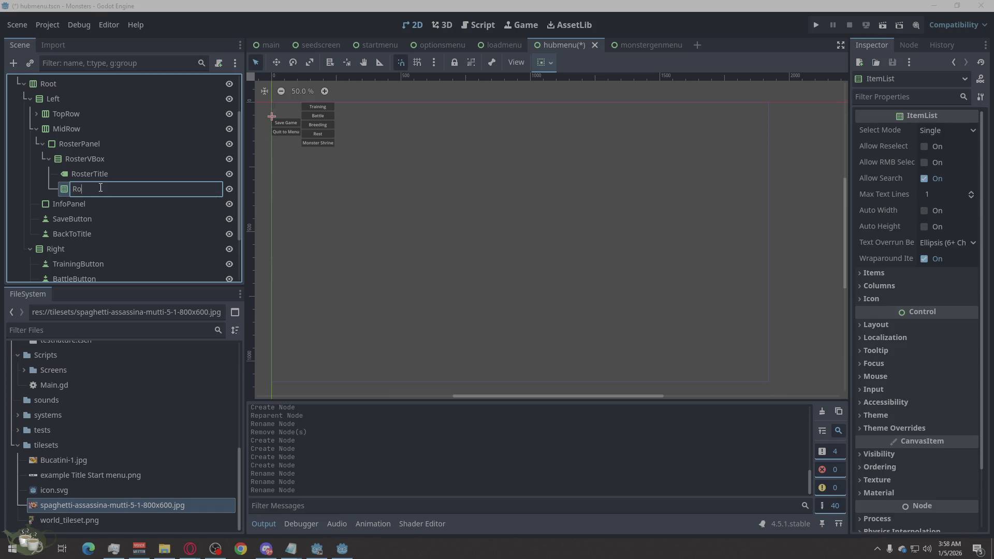
pyautogui.press('Return')
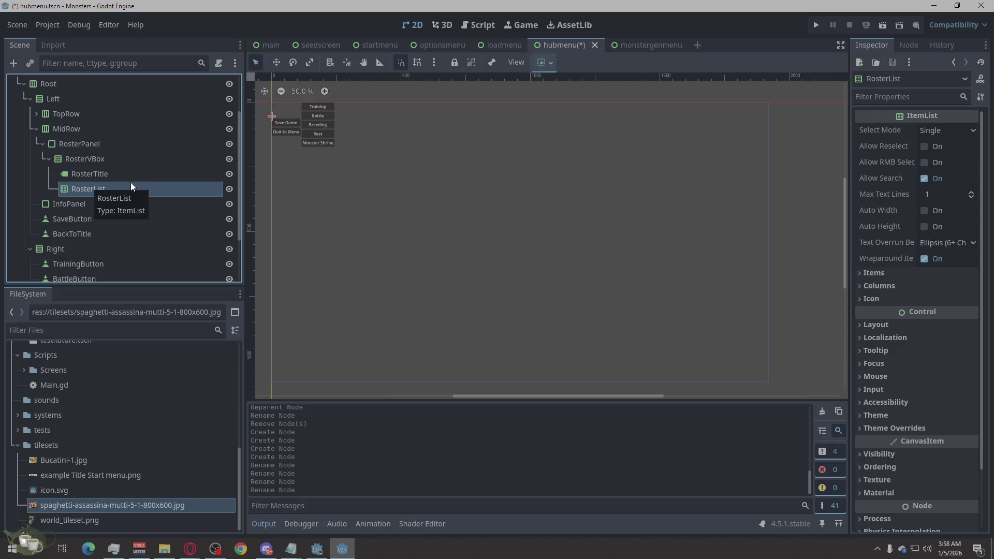
pyautogui.click(80, 207)
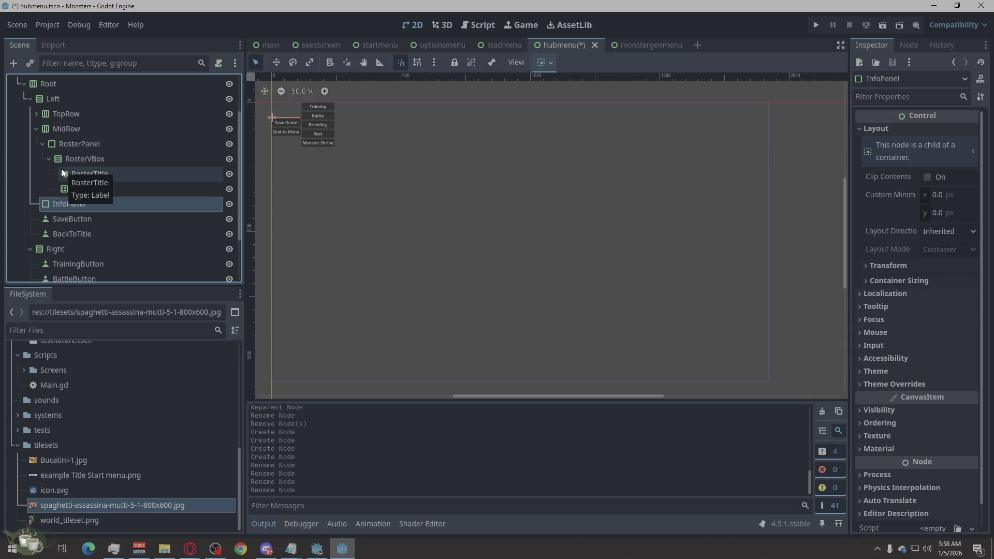
pyautogui.click(54, 130)
pyautogui.rightClick(54, 130)
# - Add a PanelContainer under MidRow and name it EventsPanel
pyautogui.click(61, 138)
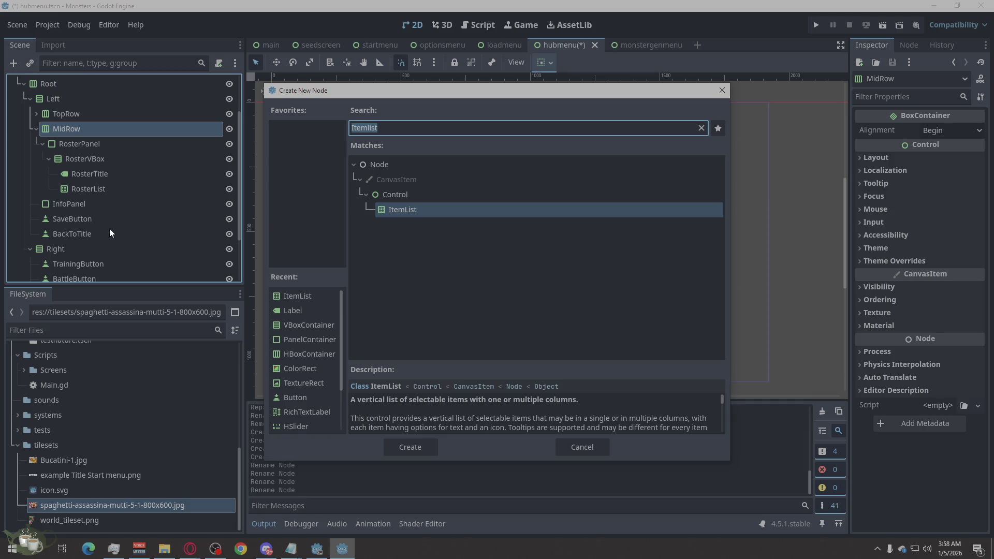
pyautogui.write('Panel')
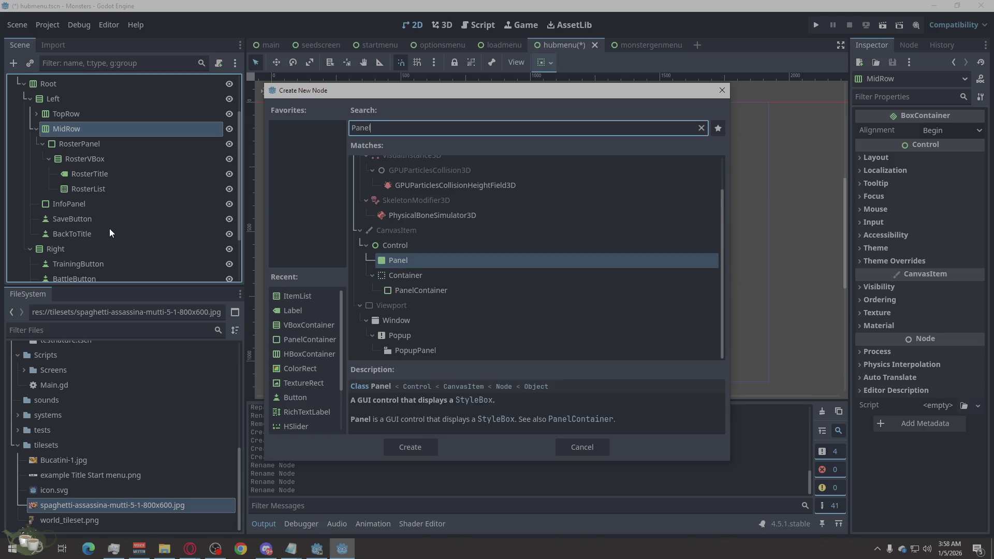
pyautogui.click(421, 290)
pyautogui.click(408, 449)
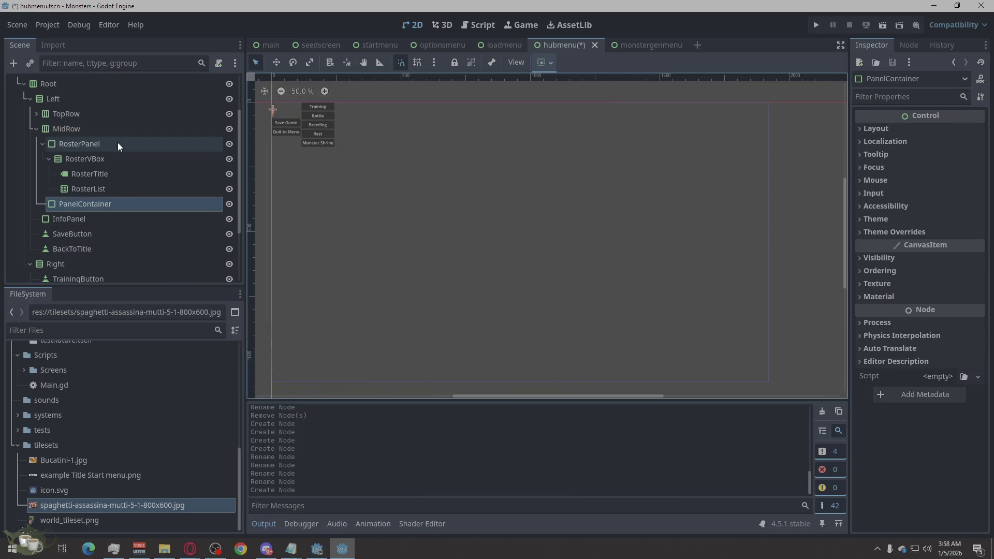
pyautogui.doubleClick(115, 206)
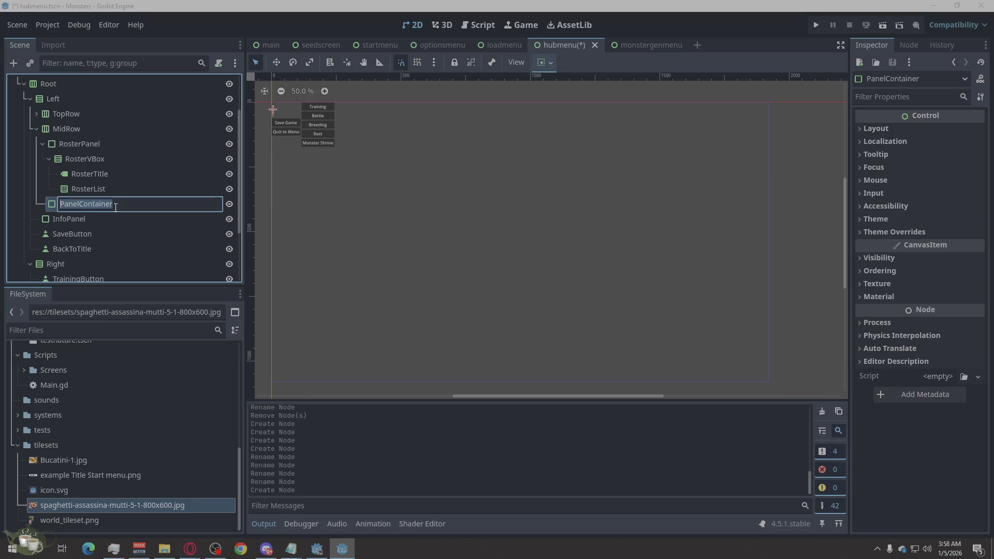
pyautogui.write('E')
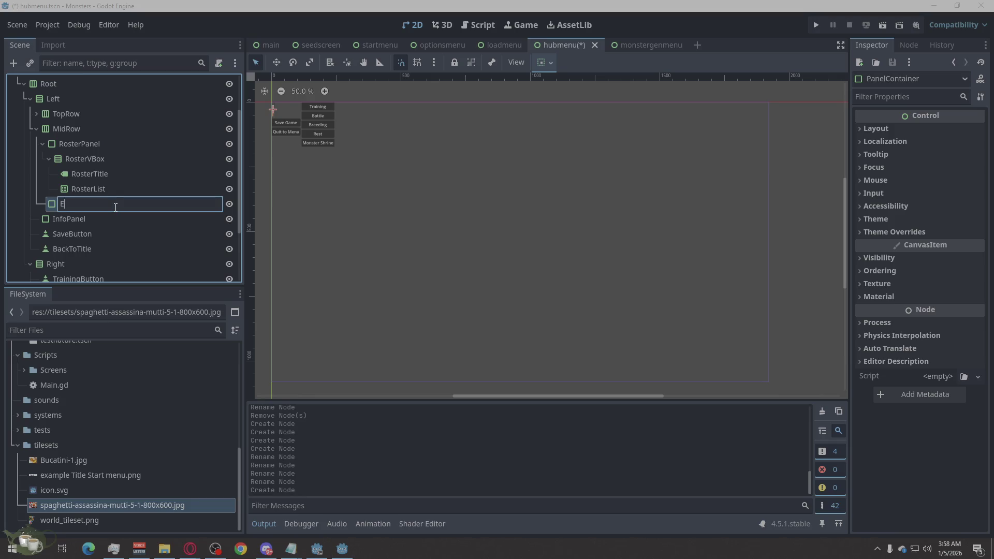
pyautogui.write('ventsPanel')
pyautogui.press('Return')
# - Add a VBoxContainer inside EventsPanel
pyautogui.click(97, 204)
pyautogui.rightClick(98, 204)
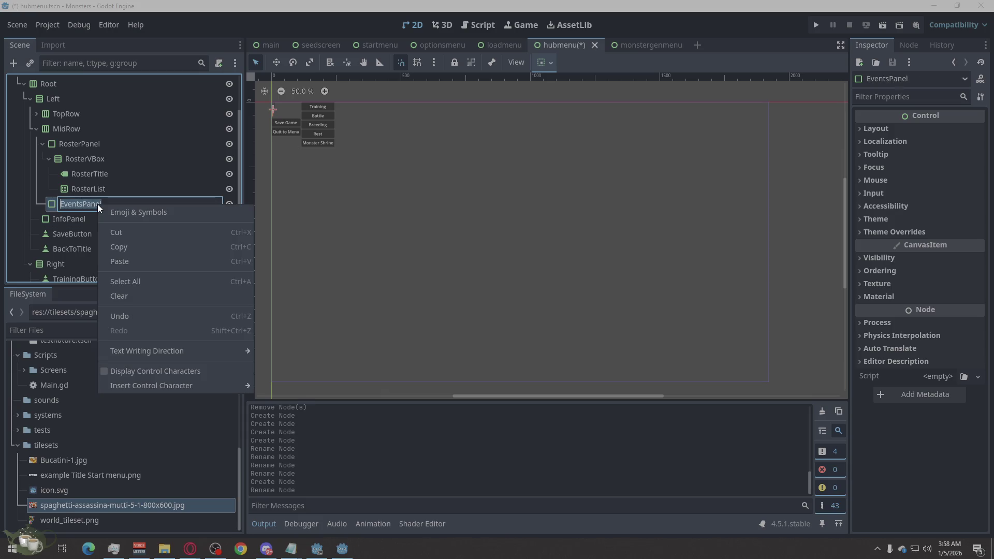
pyautogui.click(56, 205)
pyautogui.rightClick(58, 205)
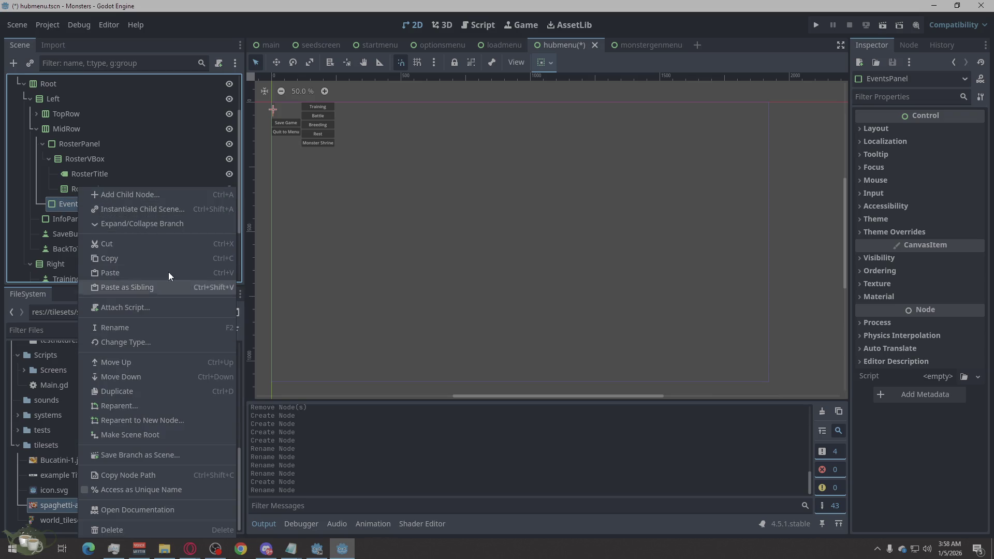
pyautogui.click(157, 192)
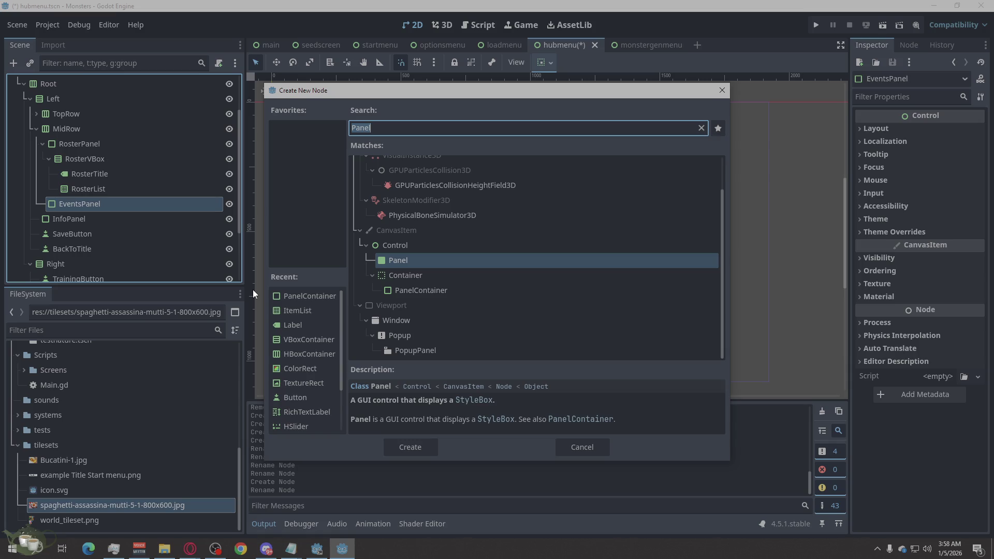
pyautogui.write('Vbox')
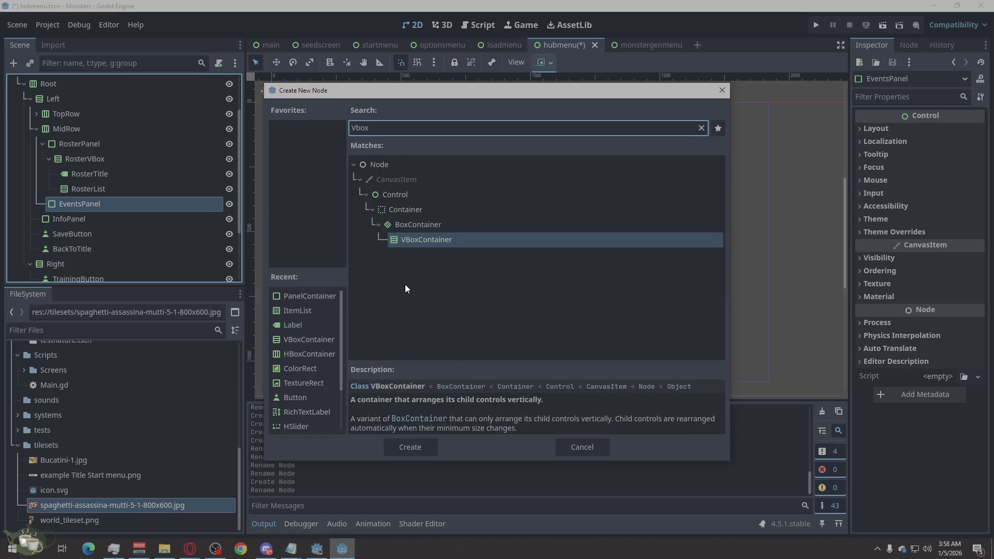
pyautogui.click(430, 444)
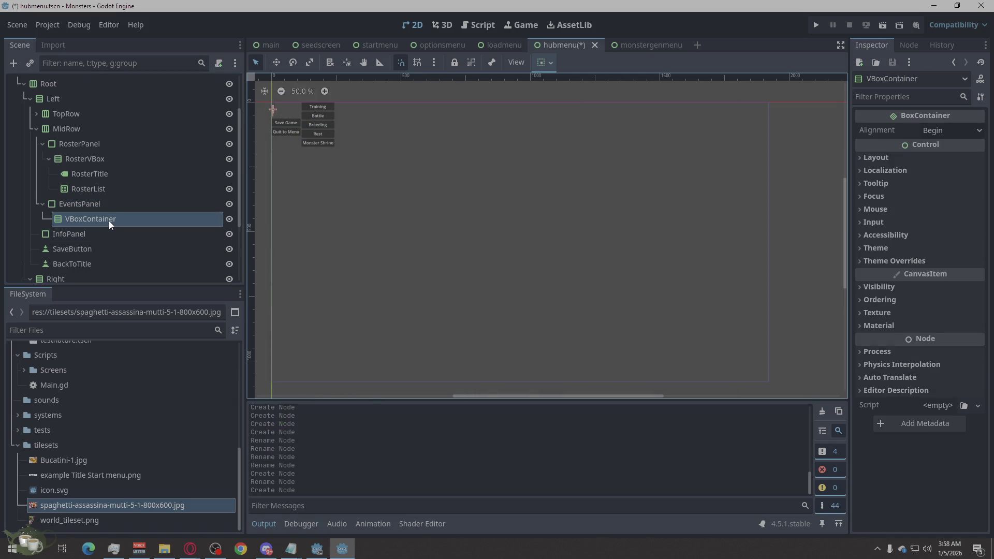
# - Add a Label and an ItemList inside the EventsPanel VBoxContainer
pyautogui.rightClick(109, 220)
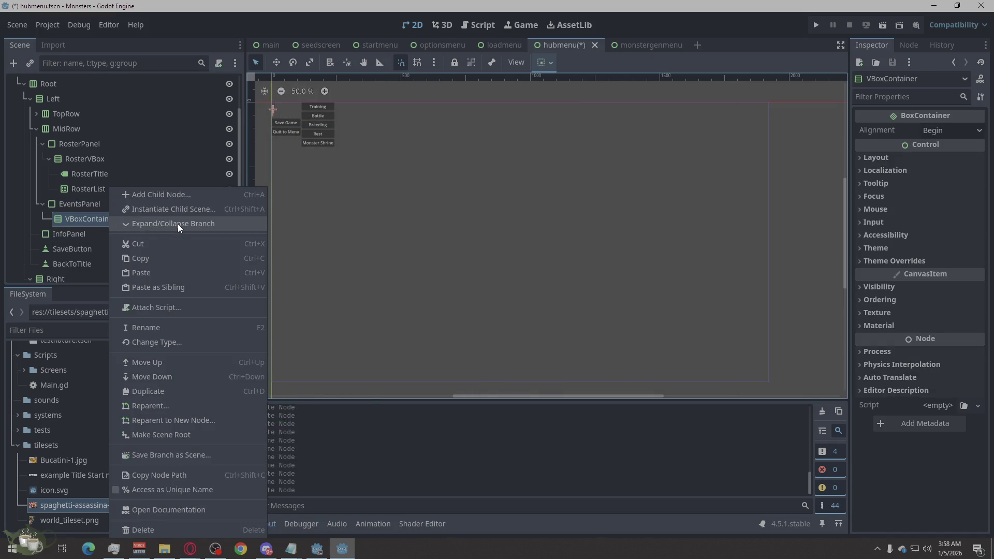
pyautogui.click(179, 194)
pyautogui.write('Eve')
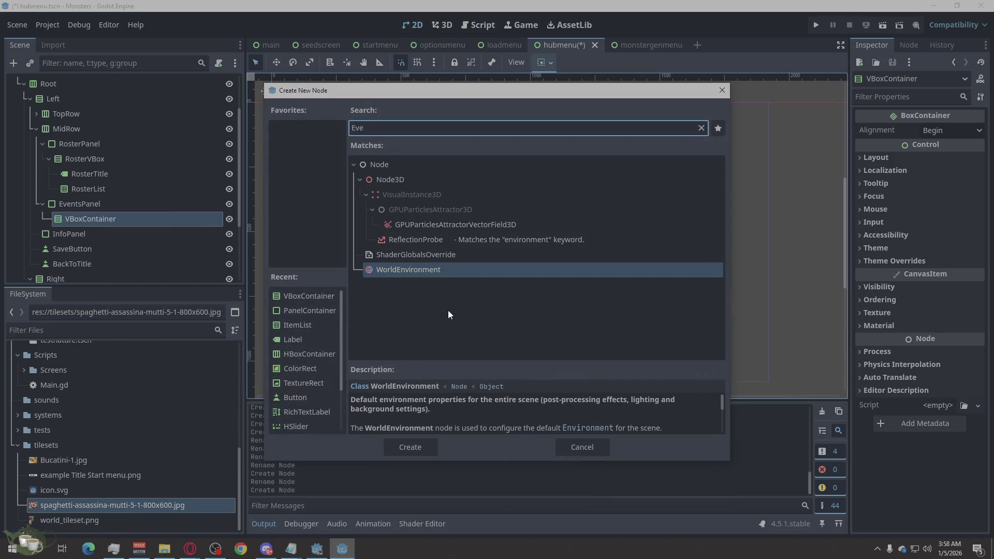
pyautogui.press('BackSpace')
pyautogui.press('BackSpace')
pyautogui.press('BackSpace')
pyautogui.write('Label')
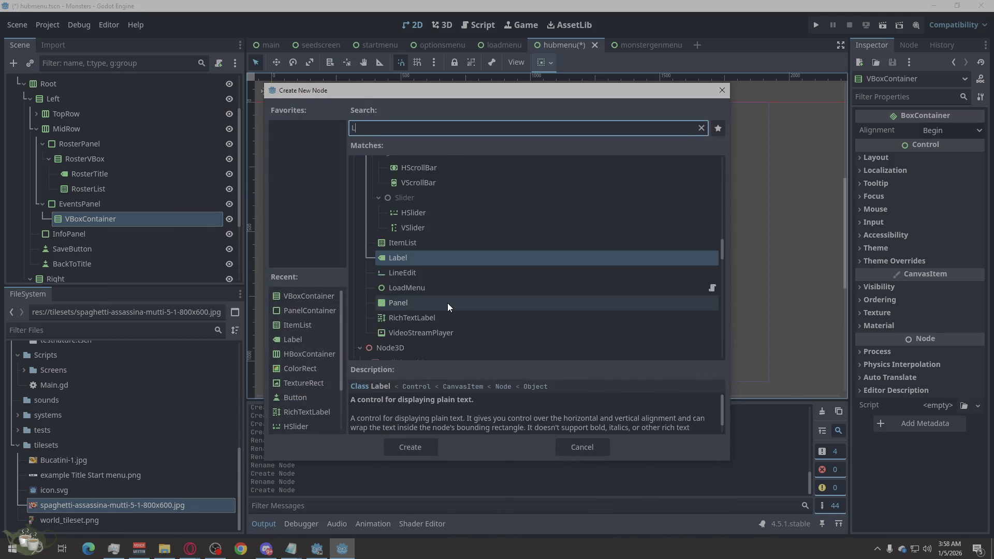
pyautogui.click(409, 444)
pyautogui.click(118, 220)
pyautogui.rightClick(118, 225)
pyautogui.click(197, 195)
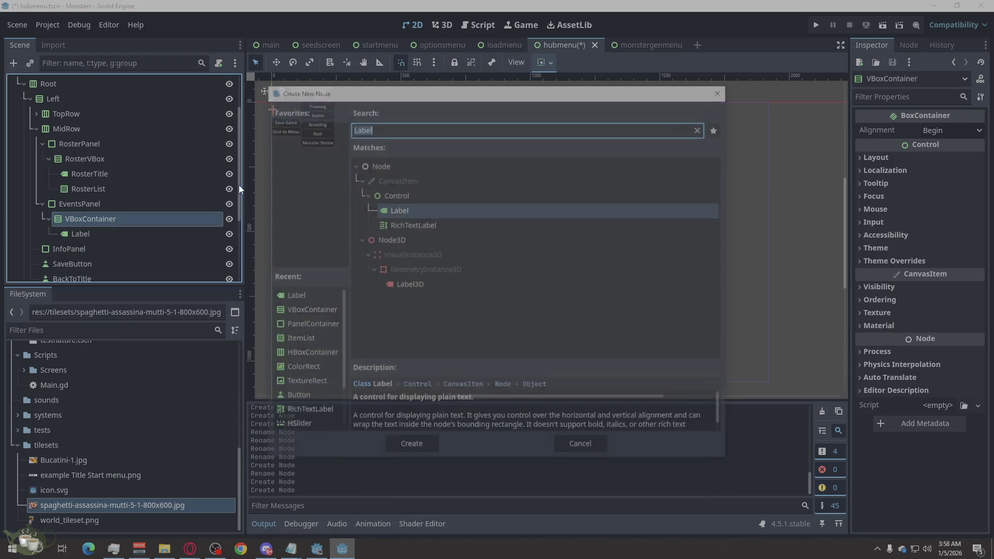
pyautogui.write('Items')
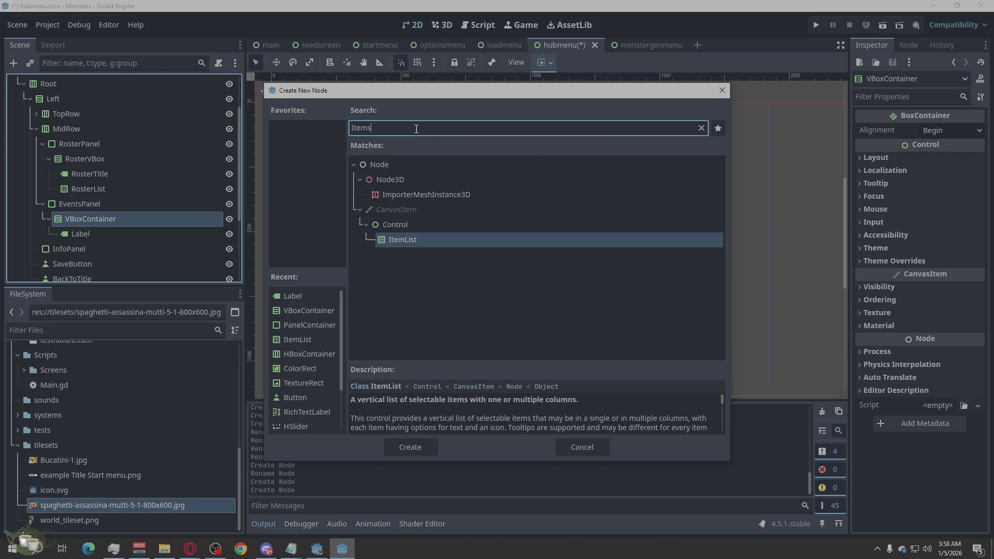
pyautogui.click(409, 448)
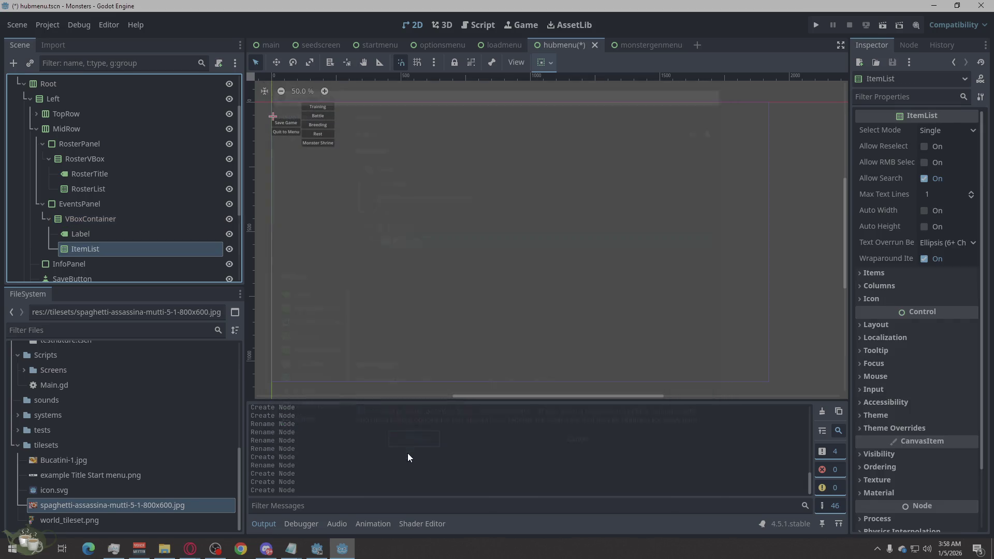
# - Rename the Events panel's Label, ItemList and VBoxContainer to EventsTitle, EventsList and EventsVBox
pyautogui.doubleClick(111, 232)
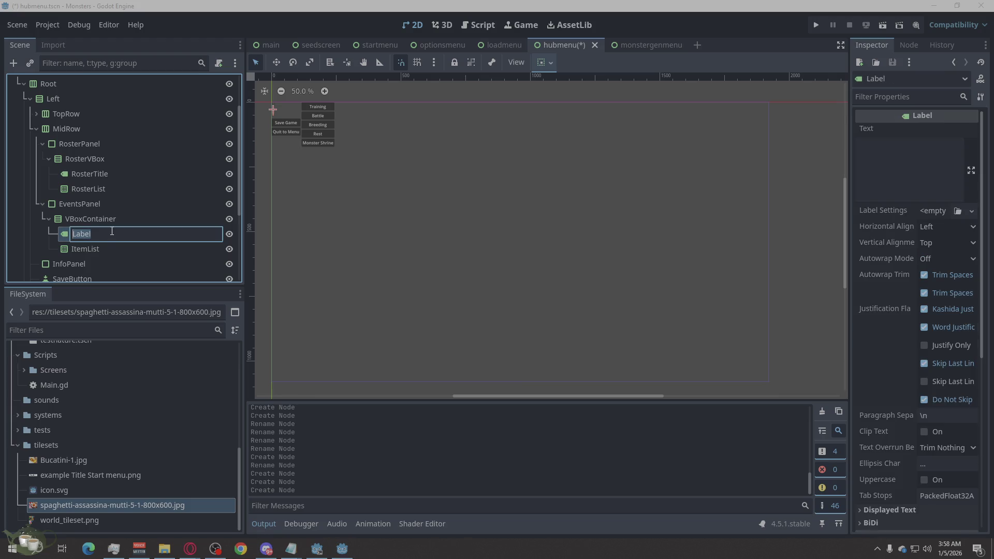
pyautogui.write('EventsTitle')
pyautogui.doubleClick(88, 252)
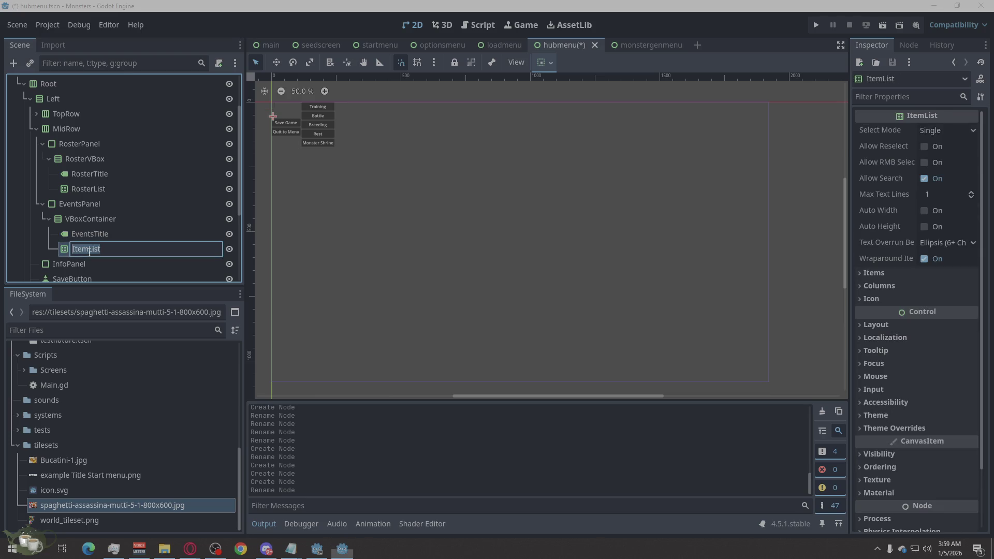
pyautogui.write('EventsL')
pyautogui.write('ist')
pyautogui.press('Return')
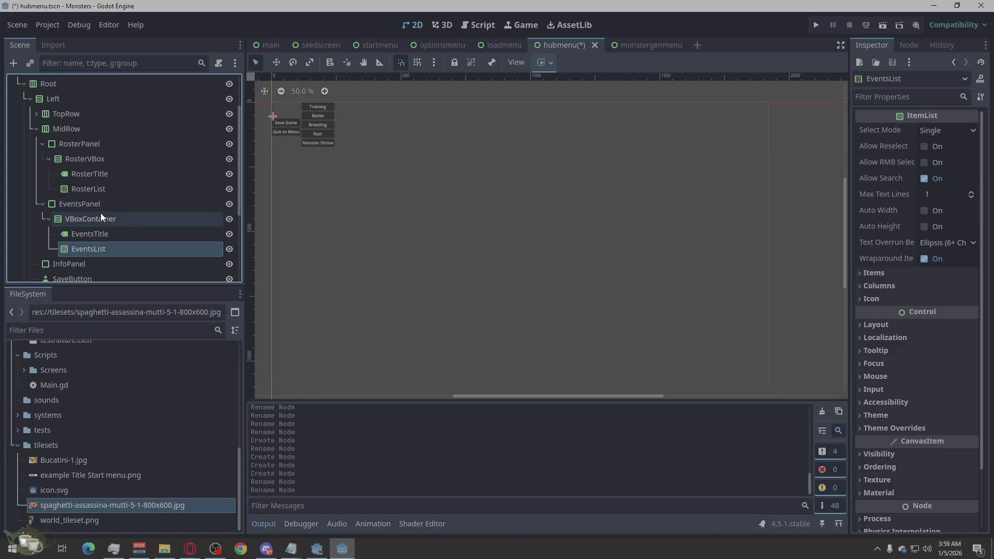
pyautogui.doubleClick(99, 216)
pyautogui.write('VenetsV')
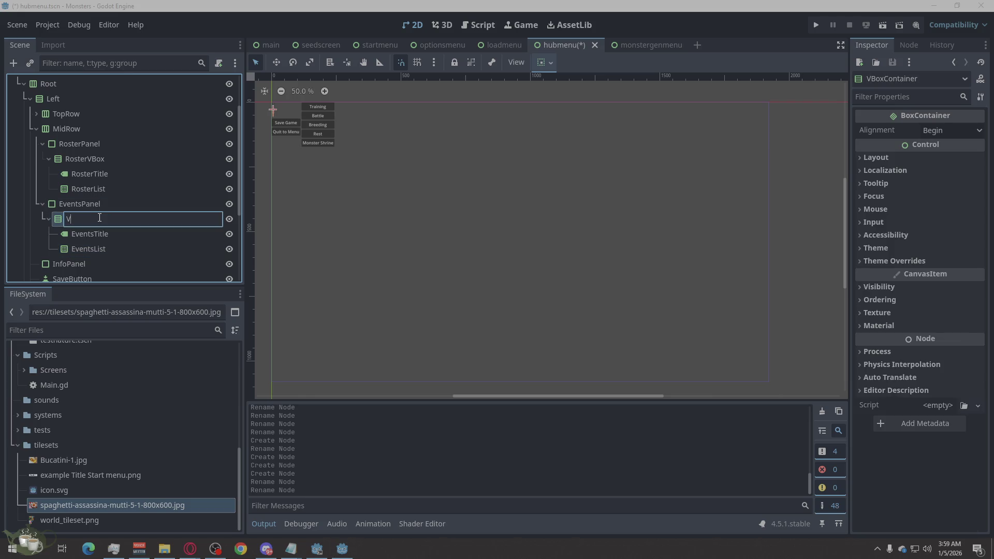
pyautogui.press('BackSpace')
pyautogui.press('BackSpace')
pyautogui.press('BackSpace')
pyautogui.write('Events')
pyautogui.write('VBox')
pyautogui.press('Return')
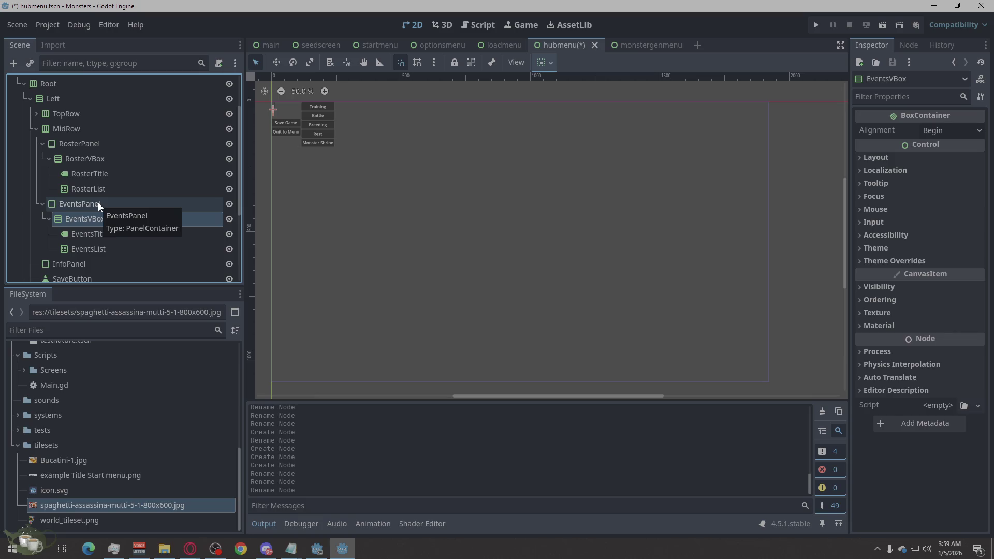
pyautogui.click(44, 200)
# - Delete the InfoPanel, SaveButton and BackToTitle nodes from the scene tree
pyautogui.click(42, 144)
pyautogui.click(63, 176)
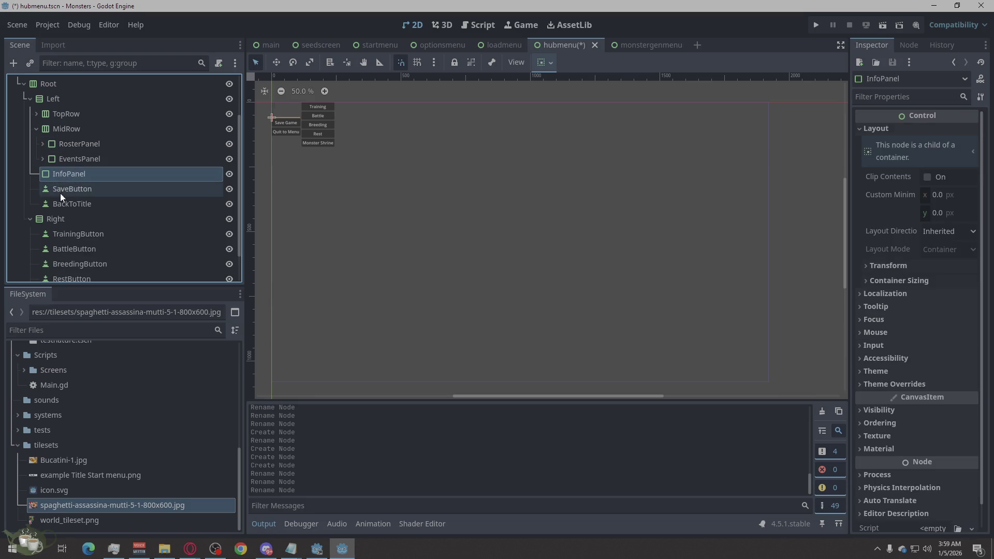
pyautogui.keyDown('shift'); pyautogui.click(63, 205); pyautogui.keyUp('shift')
pyautogui.rightClick(59, 198)
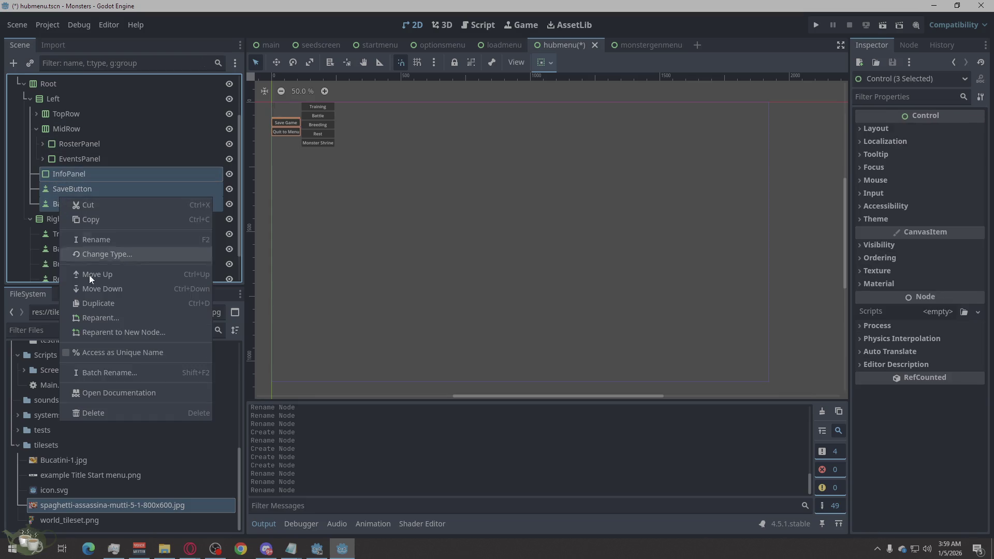
pyautogui.click(89, 412)
pyautogui.click(450, 290)
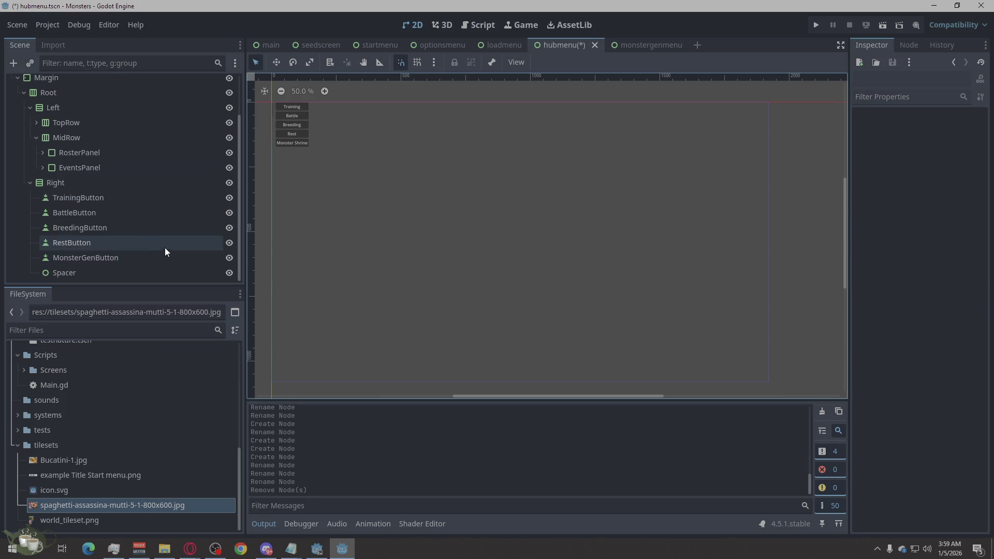
# - Collapse MidRow and bring up the node actions for the Root container
pyautogui.click(40, 135)
pyautogui.click(36, 134)
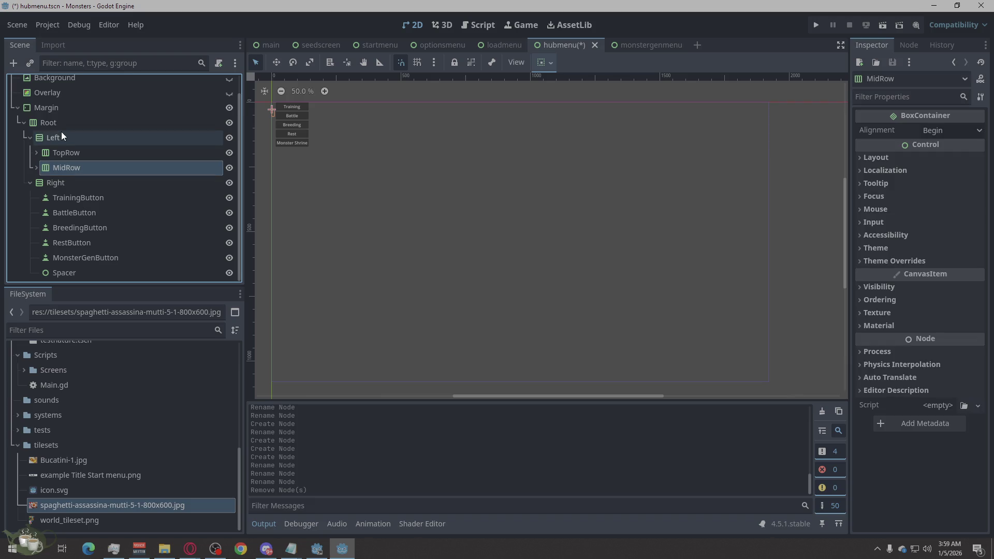
pyautogui.click(61, 133)
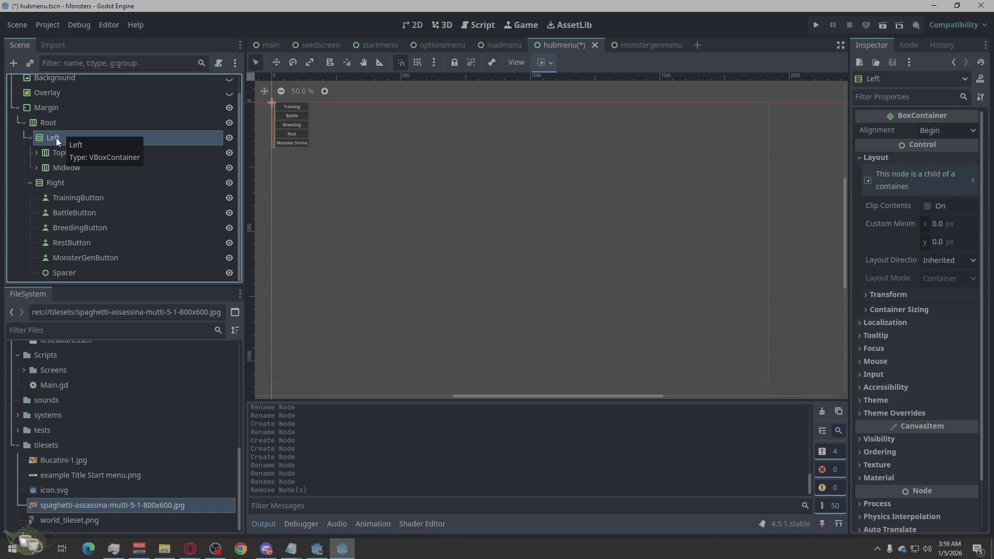
pyautogui.click(57, 117)
pyautogui.rightClick(54, 126)
# - Add a new PanelContainer child node under Root
pyautogui.click(88, 133)
pyautogui.write('Oabek')
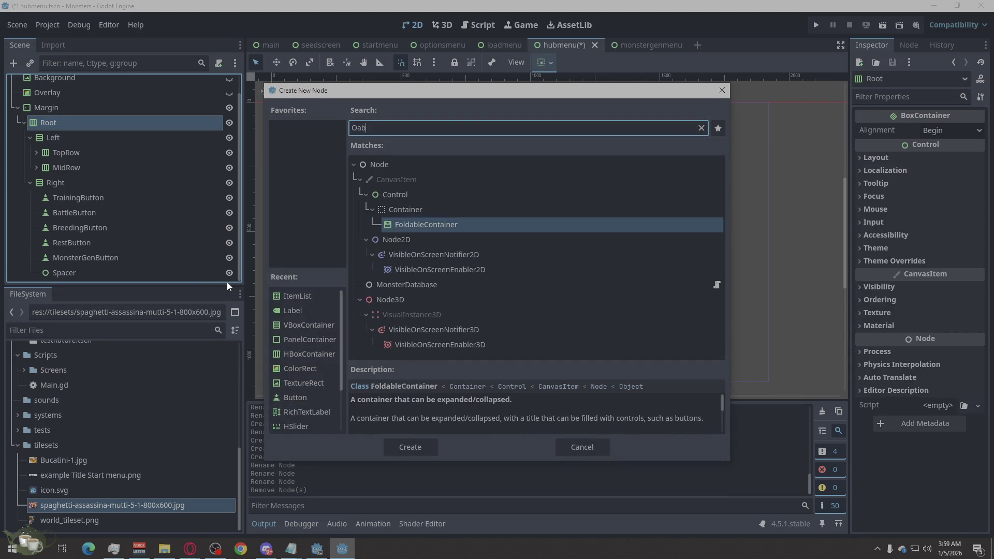
pyautogui.press('BackSpace')
pyautogui.press('BackSpace')
pyautogui.press('BackSpace')
pyautogui.write('Pane')
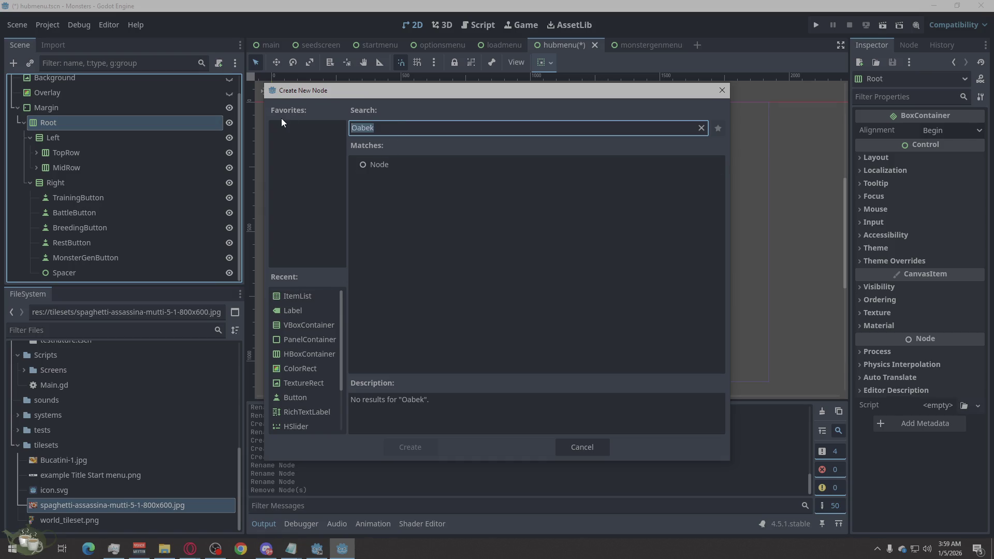
pyautogui.write('l')
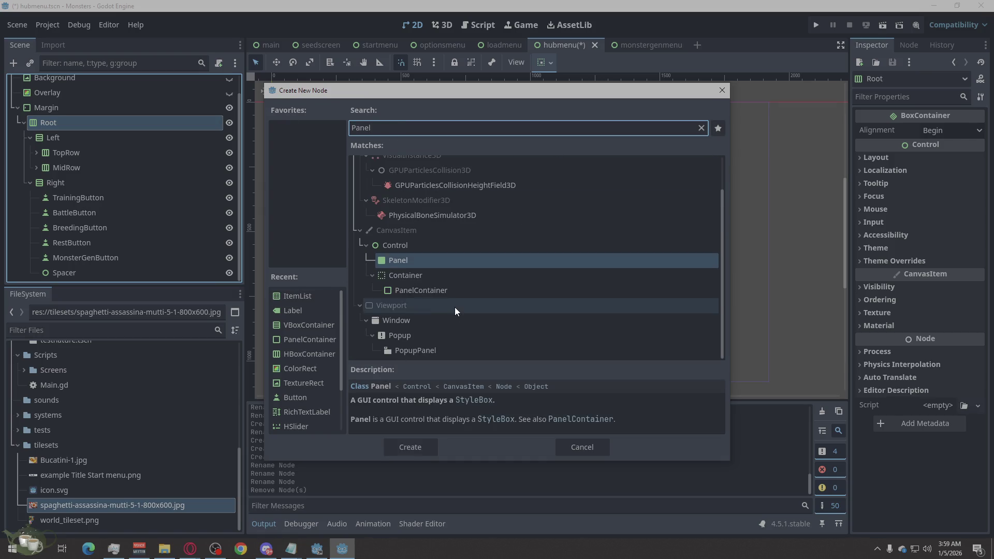
pyautogui.click(422, 291)
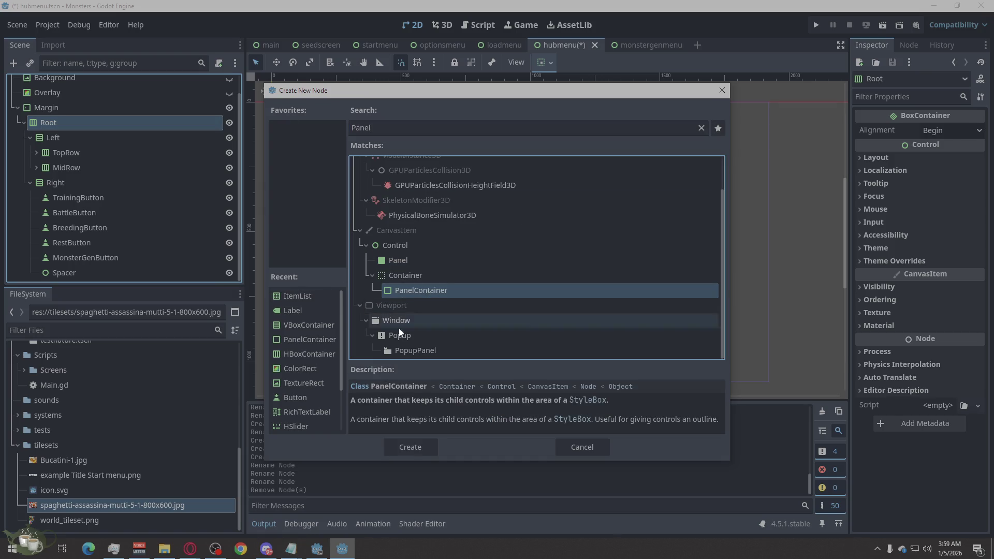
pyautogui.click(422, 450)
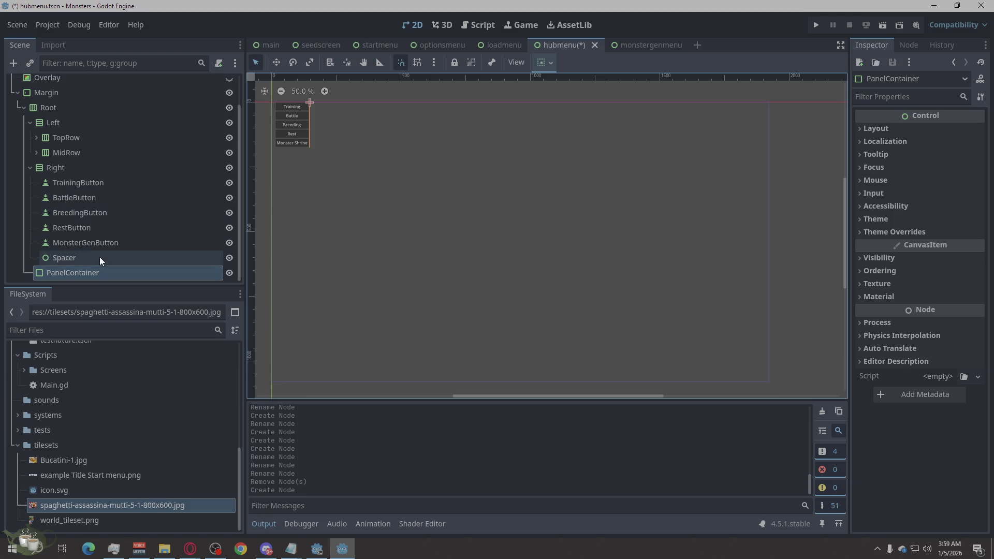
# - Move the PanelContainer into Left below MidRow and rename it TourneyPanel
pyautogui.rightClick(94, 272)
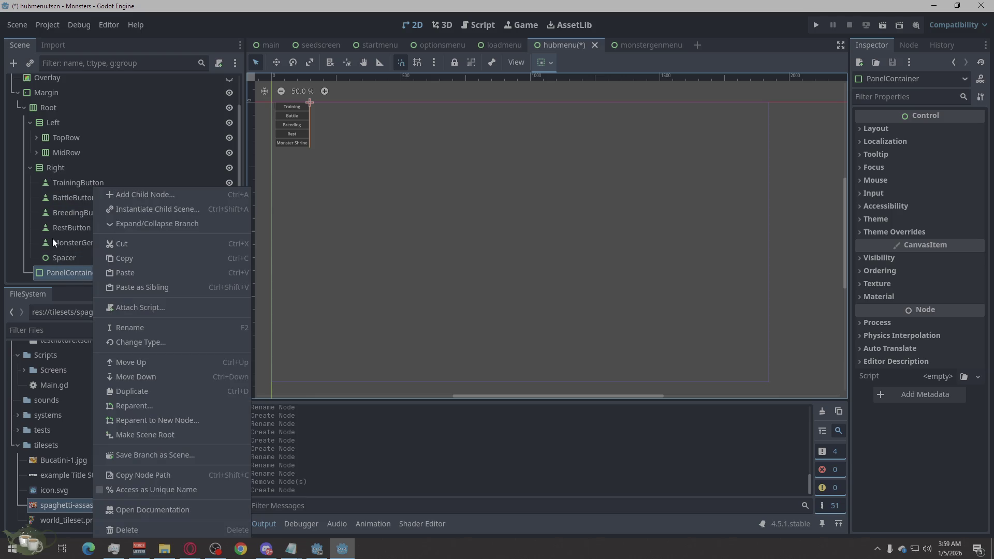
pyautogui.click(52, 244)
pyautogui.moveTo(64, 276)
pyautogui.mouseDown()
pyautogui.moveTo(75, 218)
pyautogui.moveTo(71, 157)
pyautogui.moveTo(69, 164)
pyautogui.mouseUp()
pyautogui.click(85, 169)
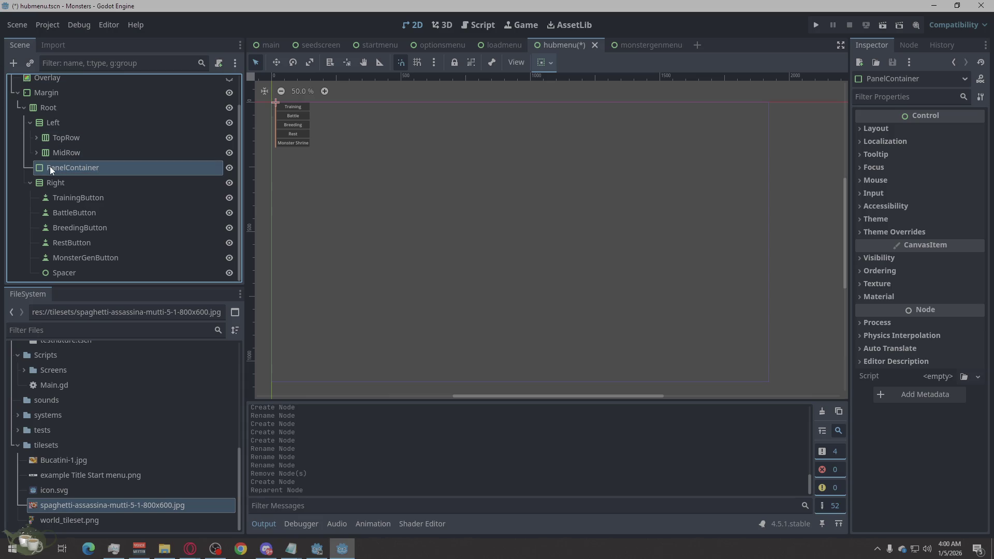
pyautogui.moveTo(41, 167)
pyautogui.mouseDown()
pyautogui.moveTo(51, 127)
pyautogui.moveTo(72, 175)
pyautogui.mouseUp()
pyautogui.click(78, 168)
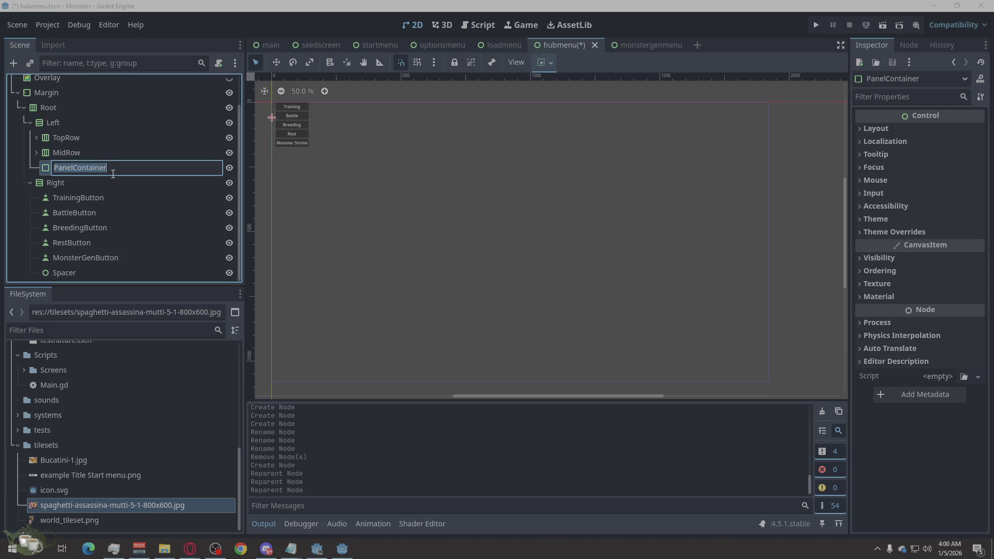
pyautogui.write('T')
pyautogui.write('ourneyPan')
pyautogui.write('el')
pyautogui.press('Return')
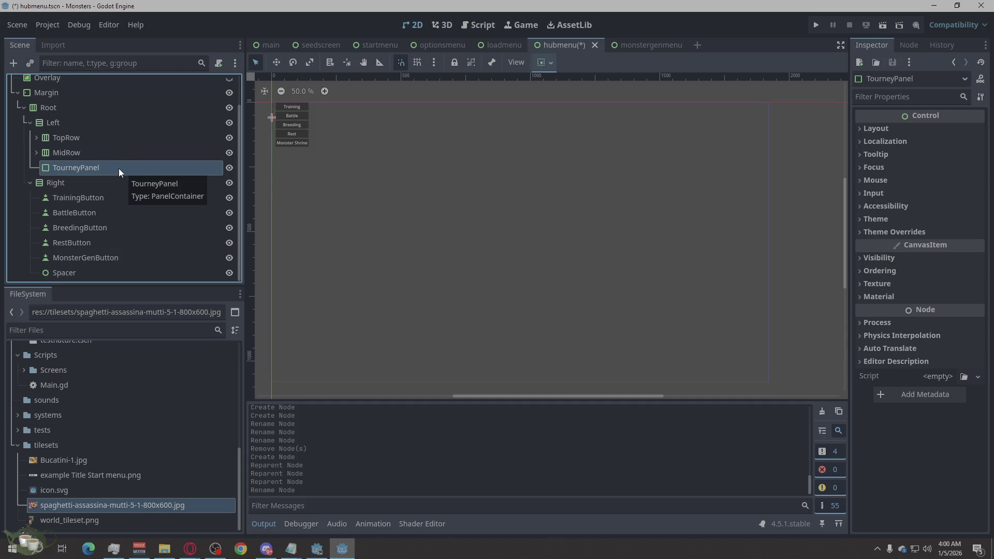
# - Add a Button child node to the Left container
pyautogui.rightClick(114, 166)
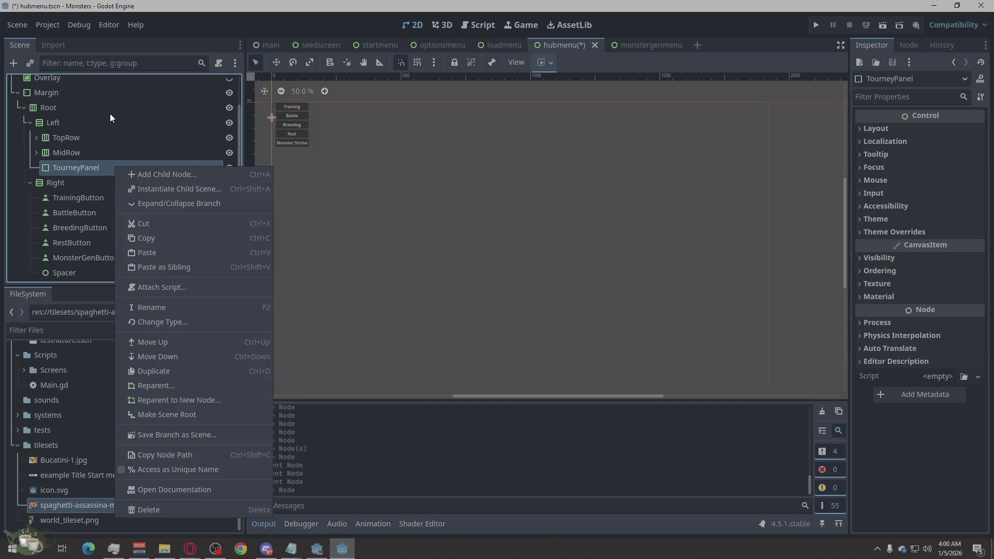
pyautogui.click(98, 118)
pyautogui.rightClick(76, 121)
pyautogui.click(120, 131)
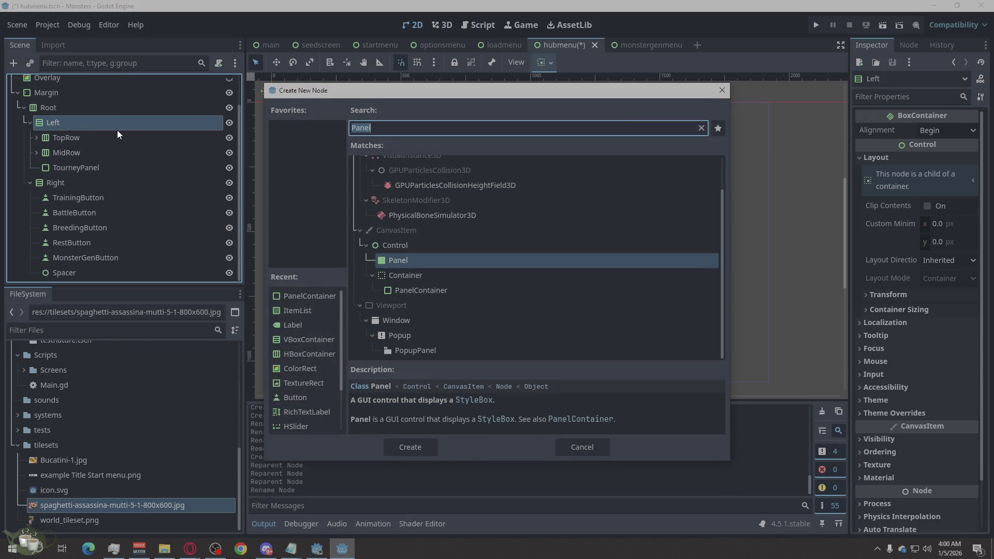
pyautogui.write('Backto')
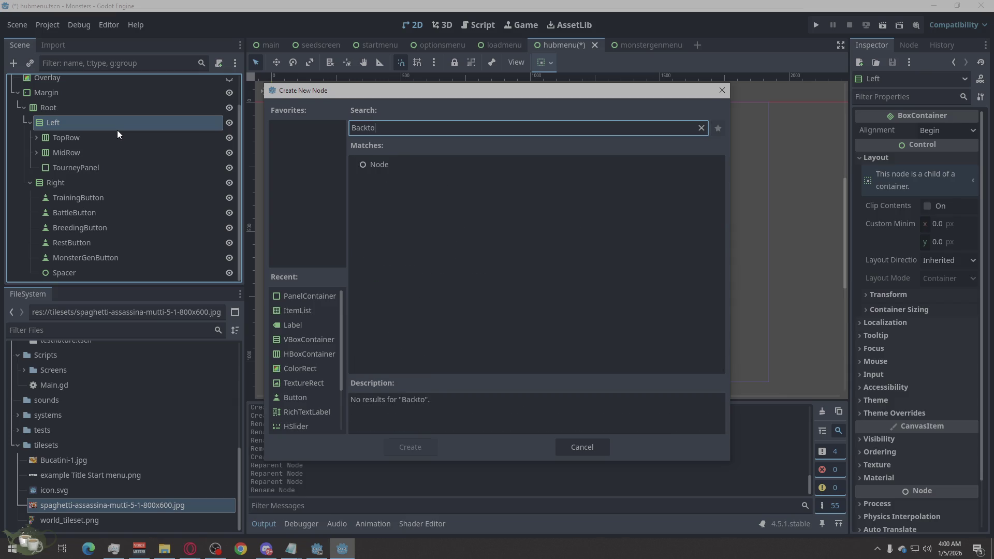
pyautogui.press('BackSpace')
pyautogui.press('BackSpace')
pyautogui.press('BackSpace')
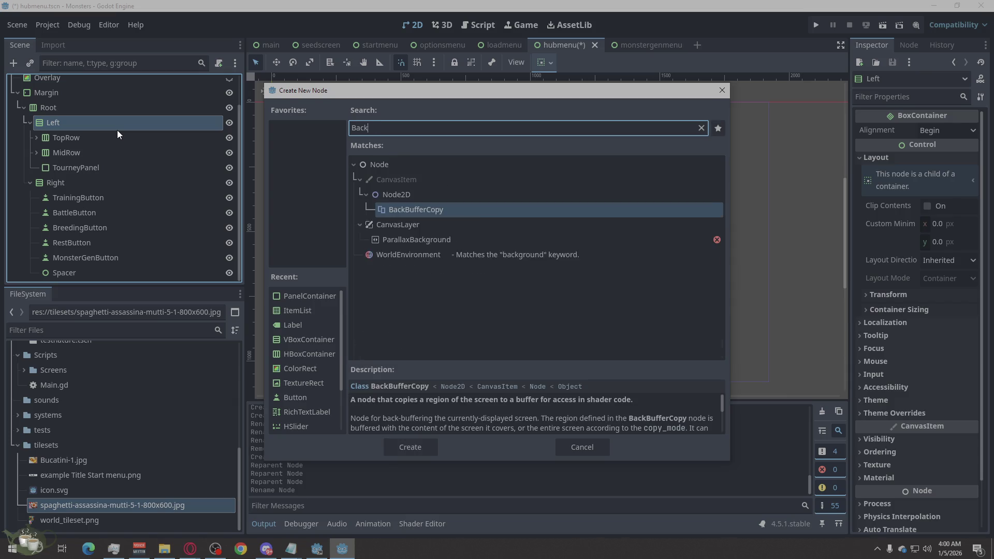
pyautogui.write('Label')
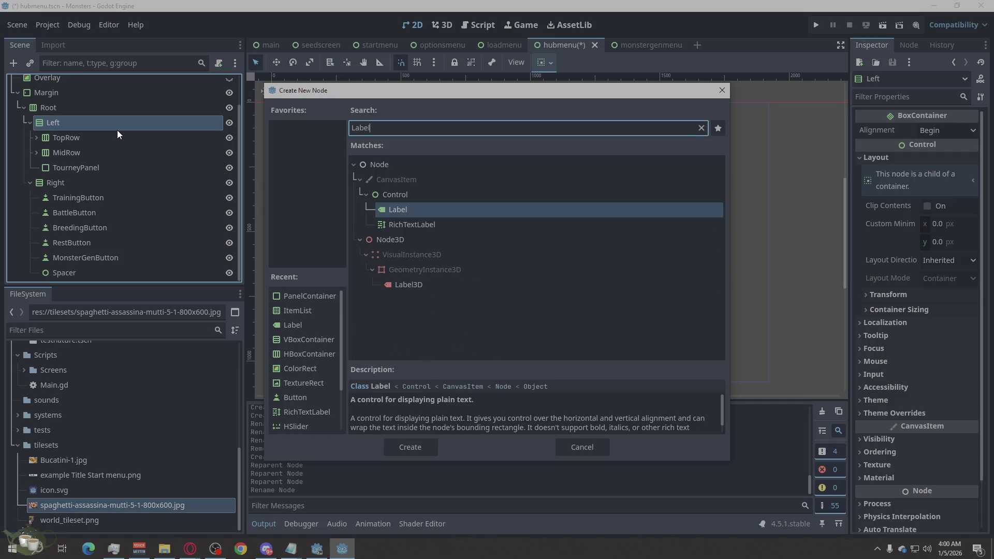
pyautogui.press('BackSpace')
pyautogui.press('BackSpace')
pyautogui.press('BackSpace')
pyautogui.write('Bu')
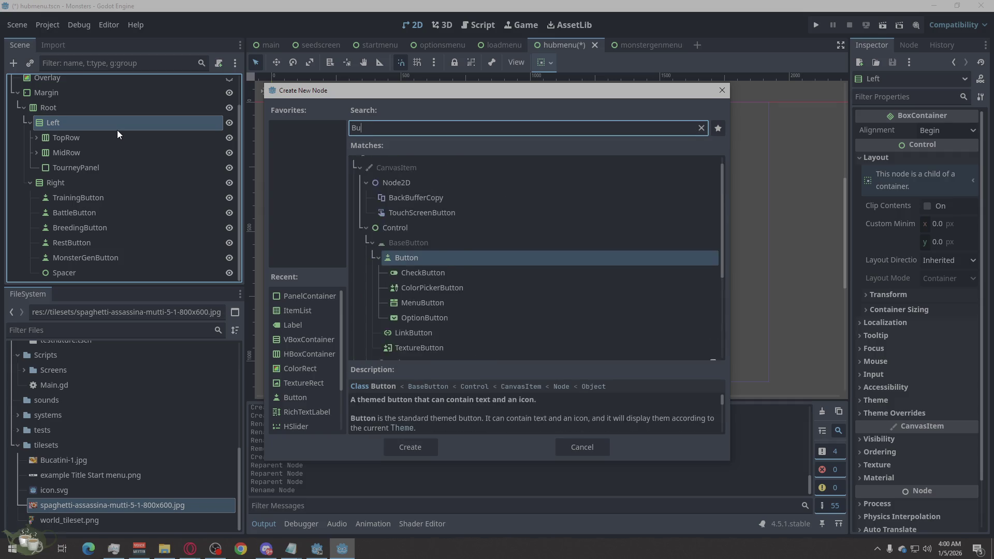
pyautogui.write('tton')
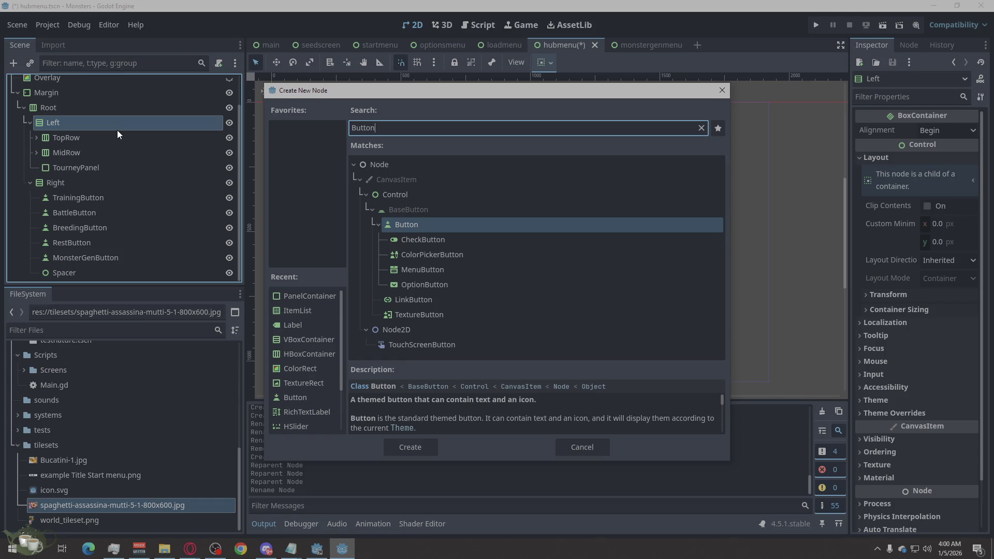
pyautogui.click(409, 449)
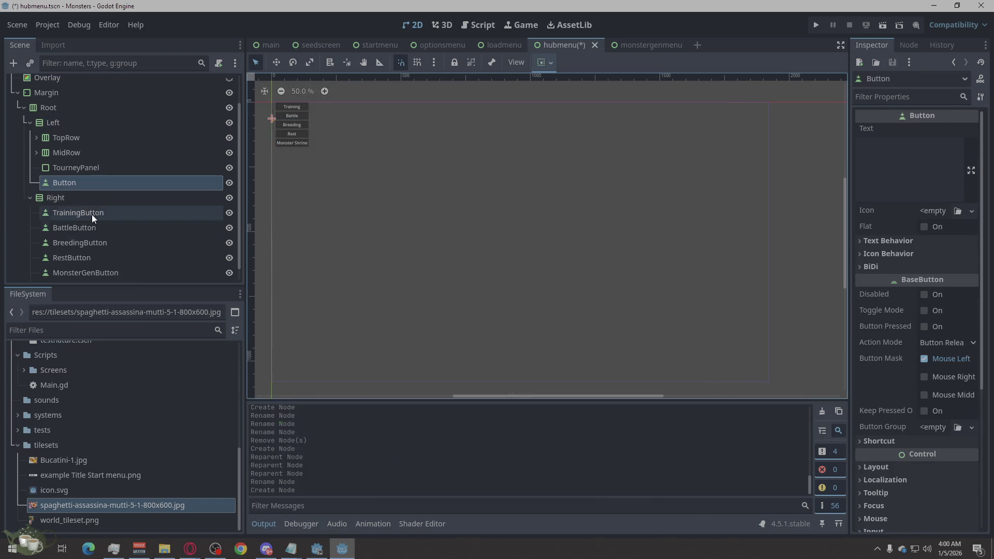
# - Rename the new button to BackToTitle
pyautogui.doubleClick(81, 182)
pyautogui.write('BackToT')
pyautogui.write('itle')
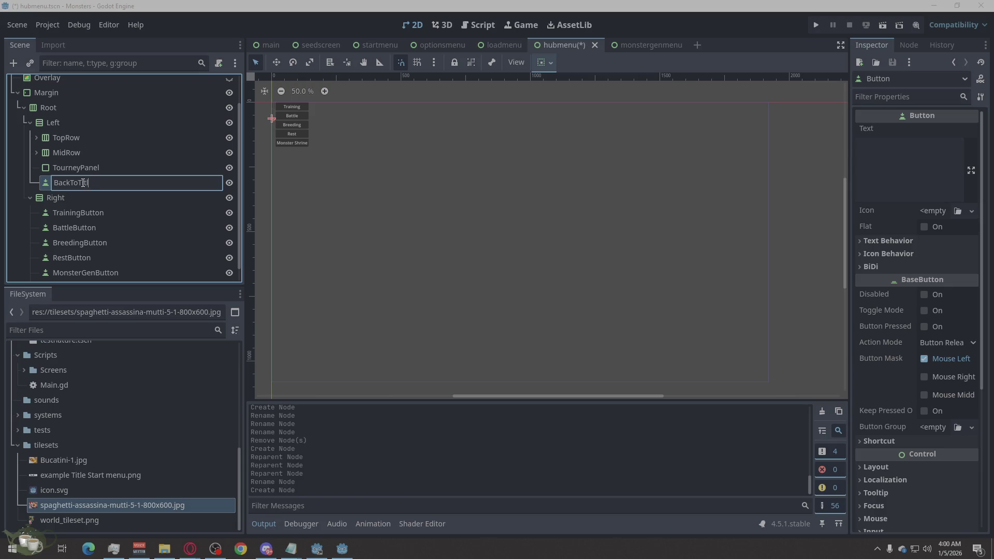
pyautogui.press('Return')
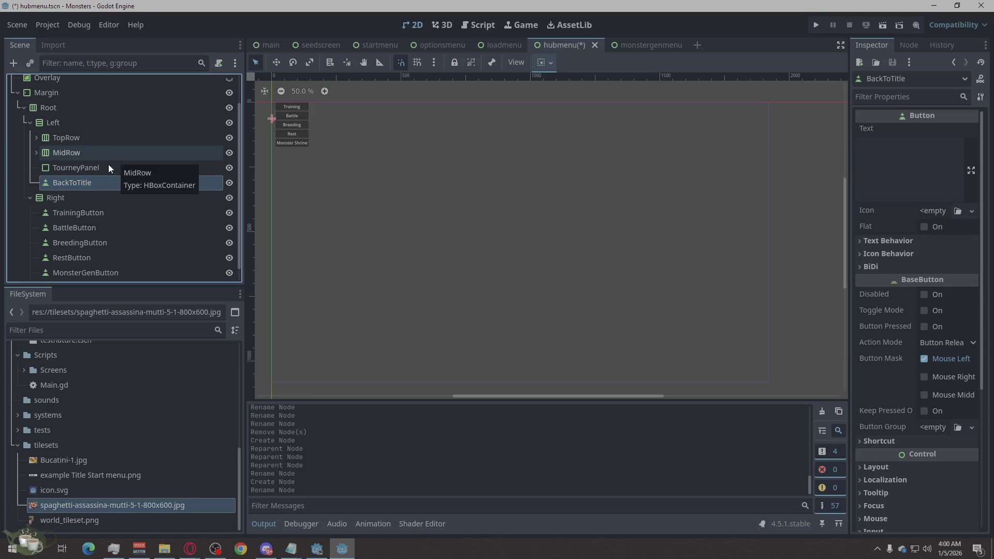
pyautogui.click(57, 168)
# - Add a Label under TourneyPanel and name it TourneyLabel
pyautogui.rightClick(84, 169)
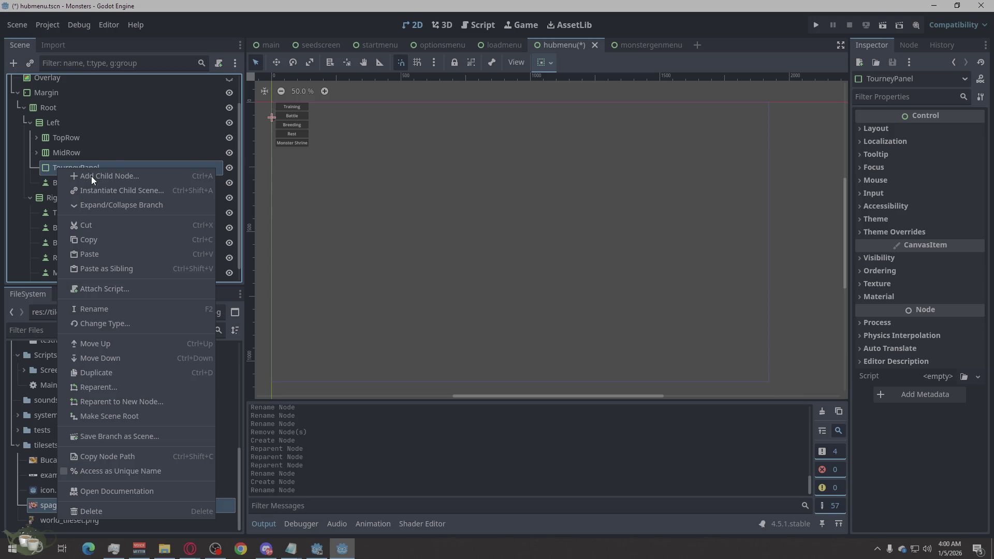
pyautogui.click(91, 176)
pyautogui.write('Label')
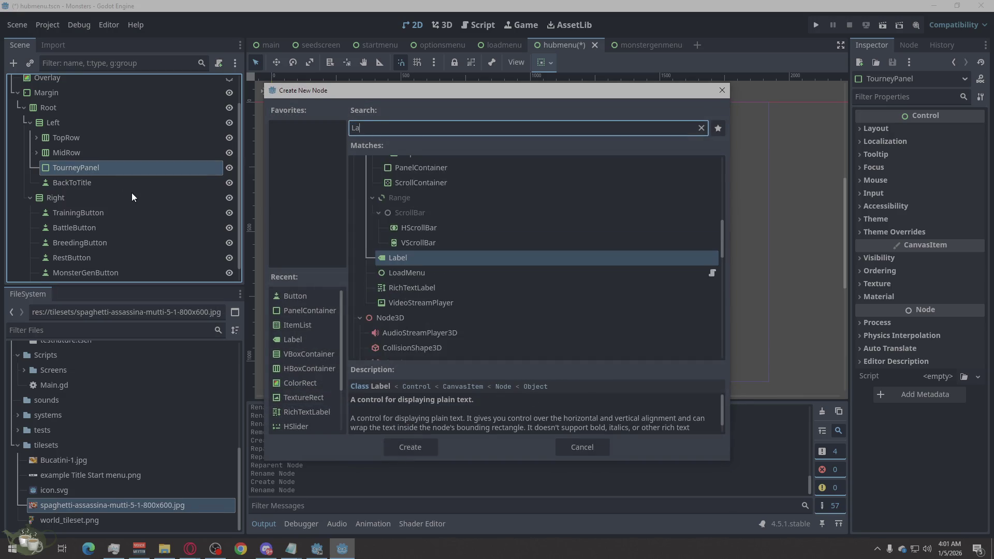
pyautogui.click(404, 441)
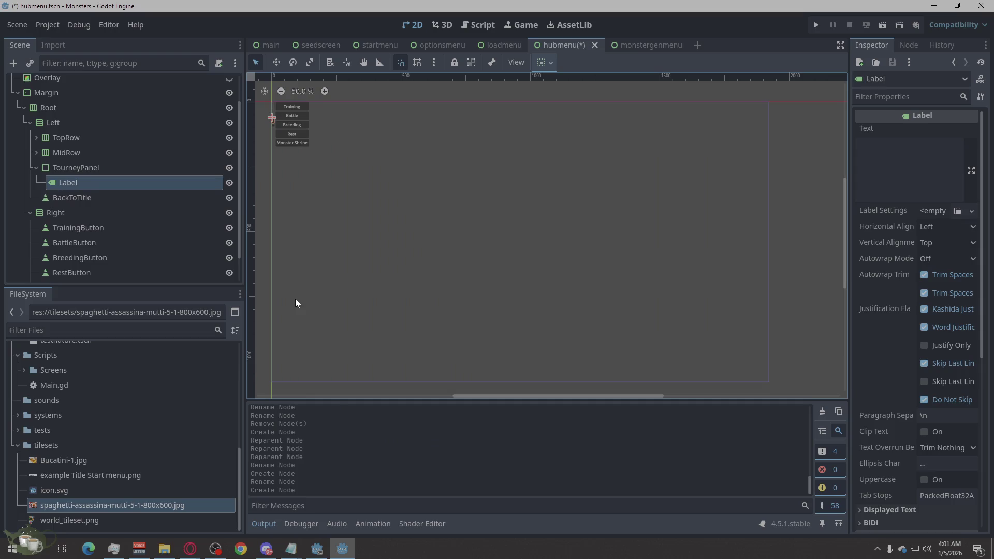
pyautogui.click(71, 180)
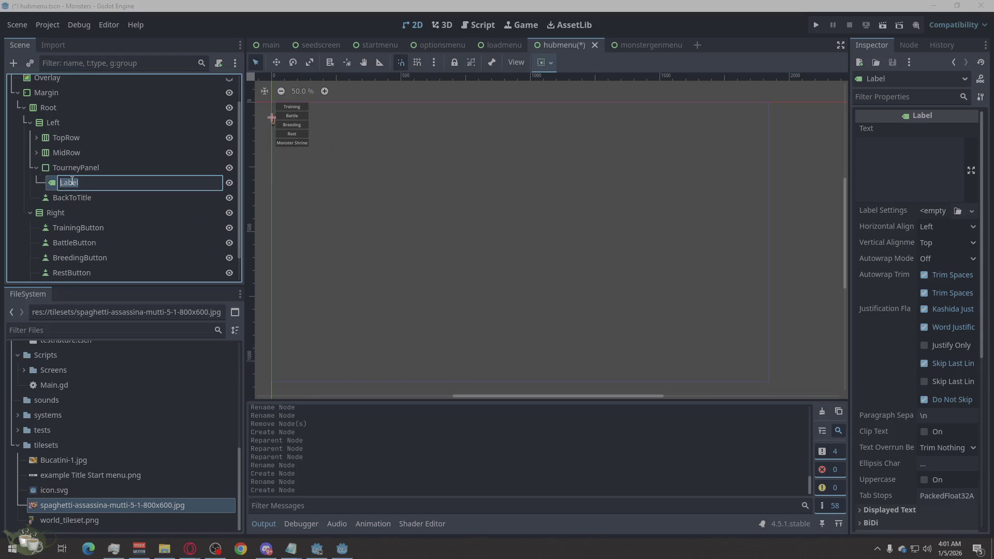
pyautogui.write('TourneyLabel')
pyautogui.press('Return')
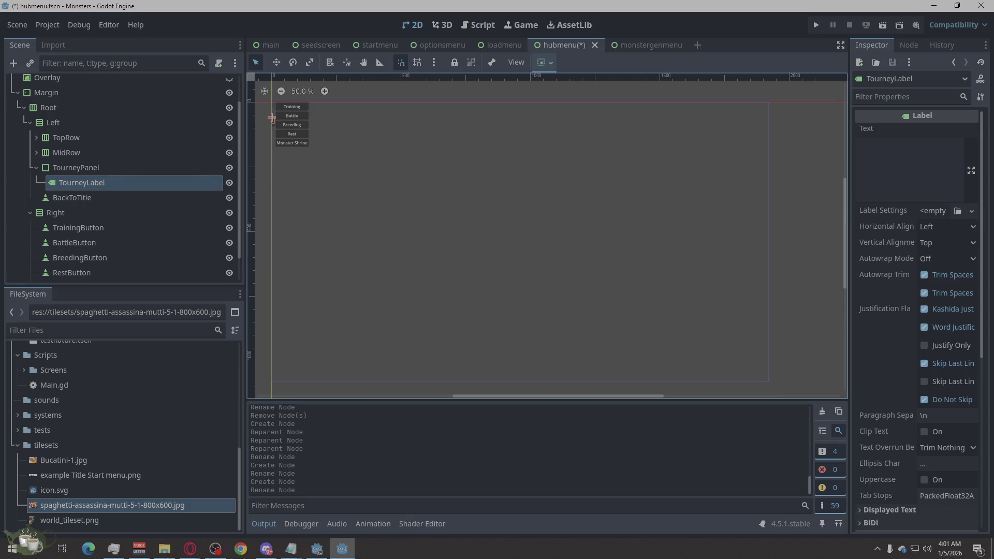
pyautogui.scroll(-2, 125, 219)
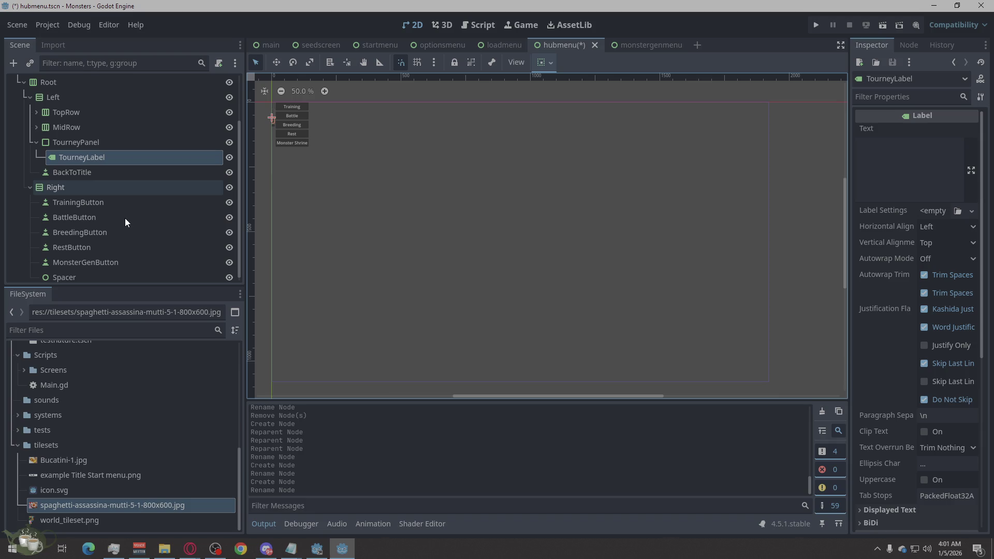
pyautogui.scroll(5, 125, 219)
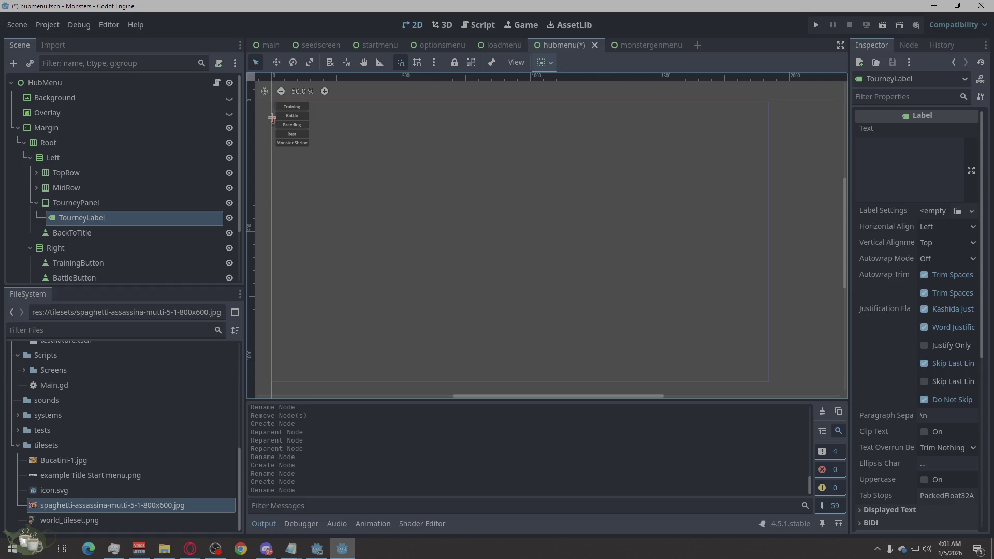
# - Set the HubMenu root's anchors preset to Full Rect
pyautogui.click(87, 82)
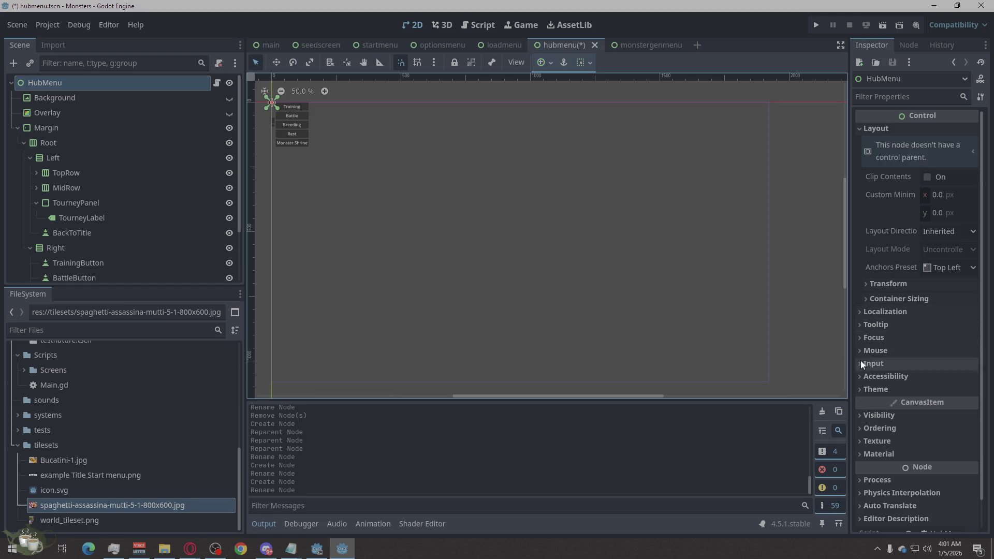
pyautogui.click(873, 300)
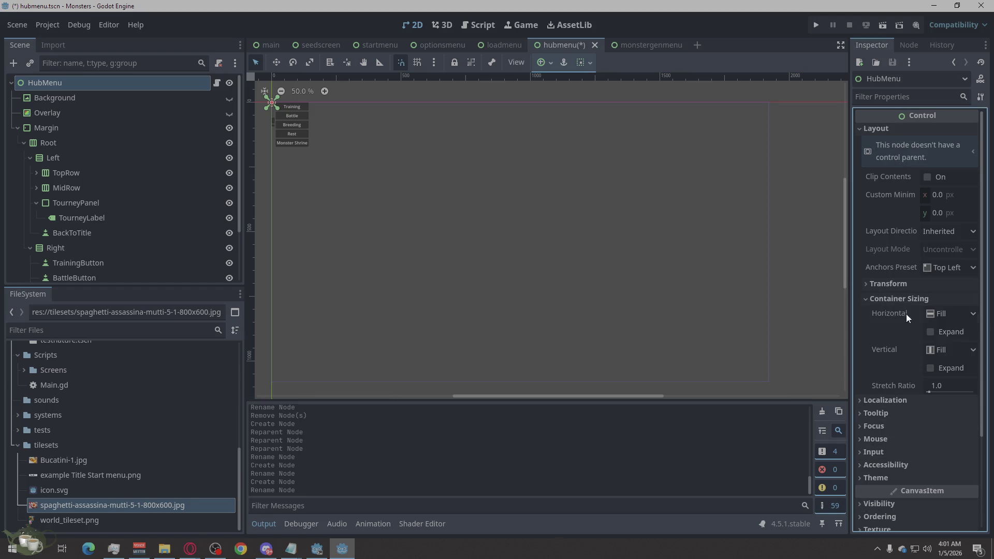
pyautogui.click(874, 293)
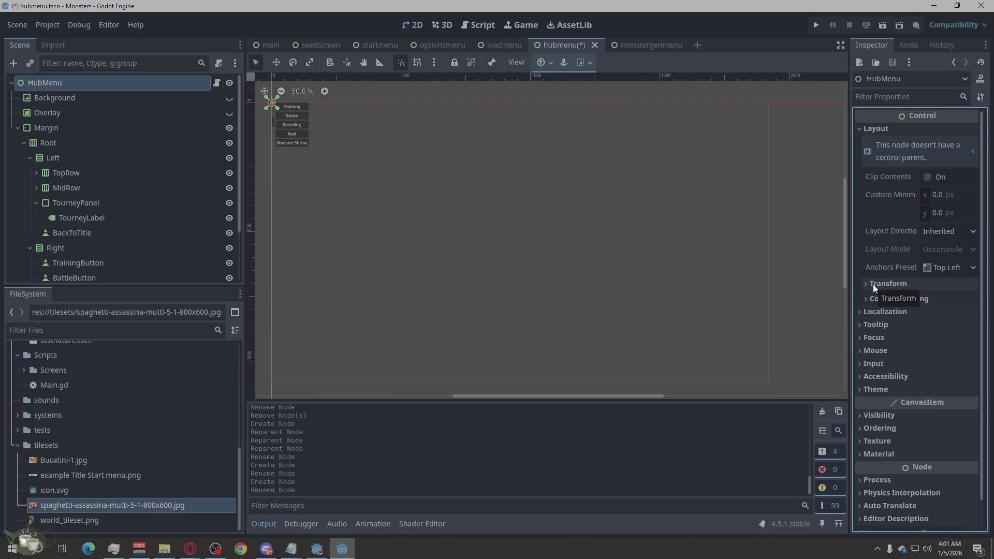
pyautogui.click(944, 268)
pyautogui.click(942, 294)
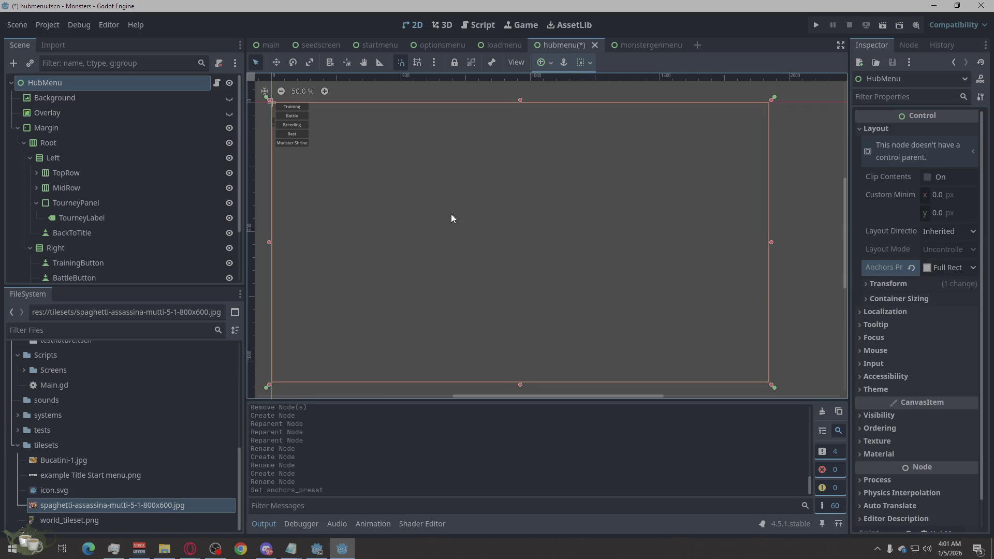
# - Switch Background's layout mode to Anchors with the Full Rect preset
pyautogui.click(55, 103)
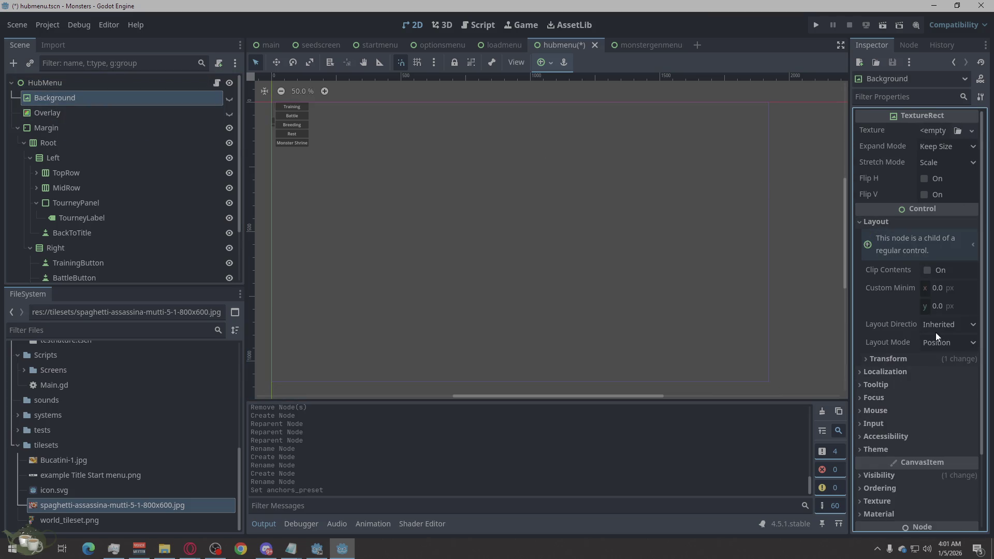
pyautogui.click(933, 327)
pyautogui.click(935, 325)
pyautogui.click(936, 342)
pyautogui.click(937, 372)
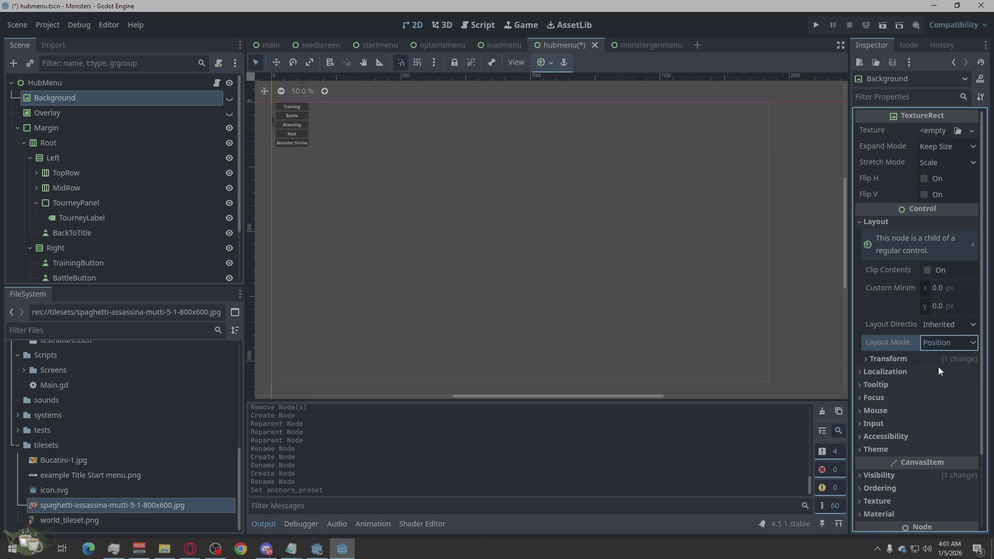
pyautogui.click(943, 356)
pyautogui.click(939, 295)
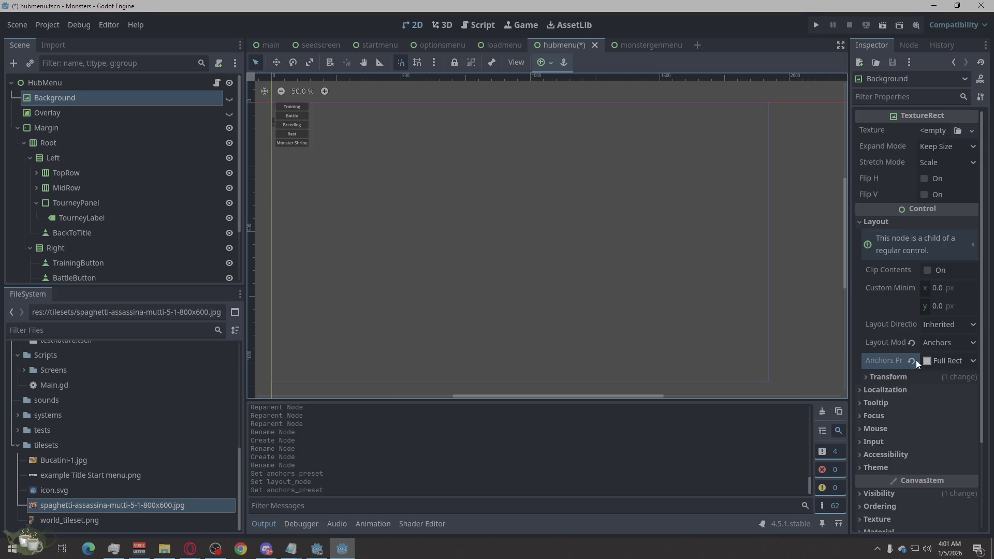
pyautogui.click(70, 92)
pyautogui.click(67, 98)
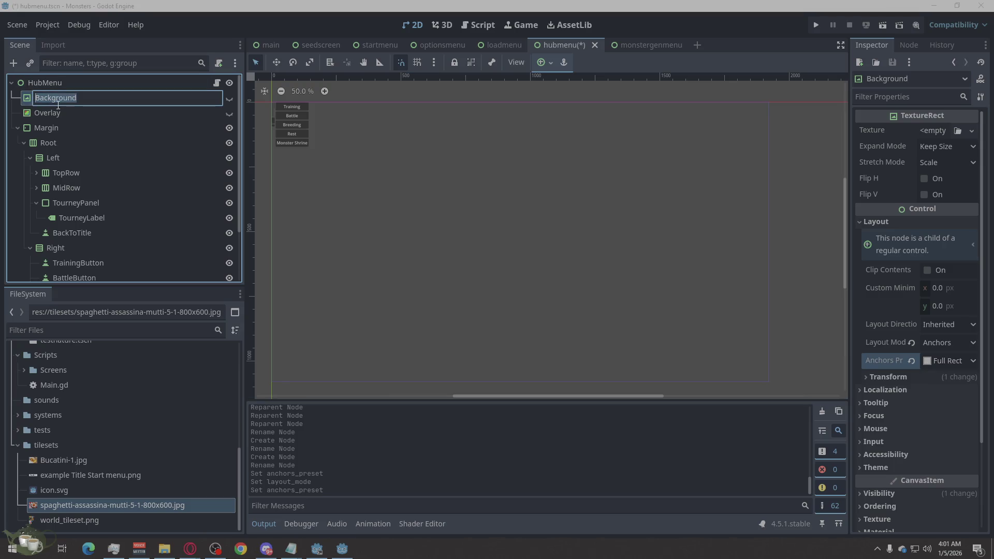
pyautogui.click(56, 111)
pyautogui.click(67, 128)
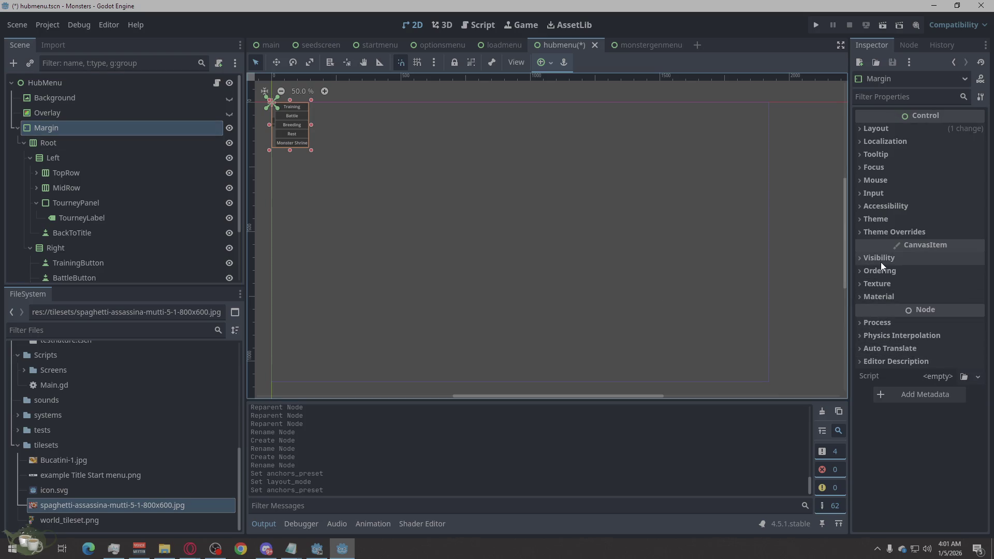
# - Switch Margin's layout mode to Anchors with the Full Rect preset
pyautogui.click(867, 129)
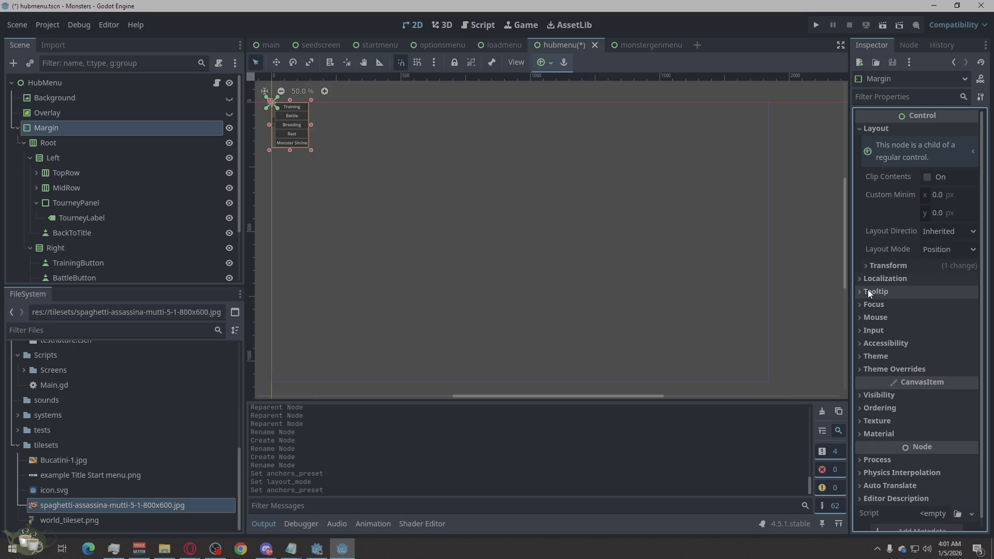
pyautogui.click(886, 264)
pyautogui.click(877, 263)
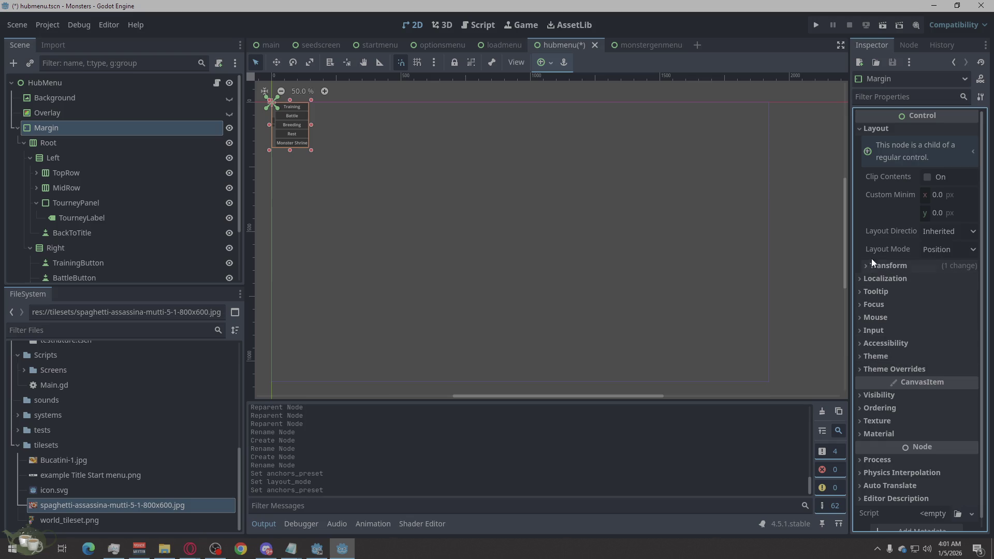
pyautogui.click(953, 252)
pyautogui.click(948, 270)
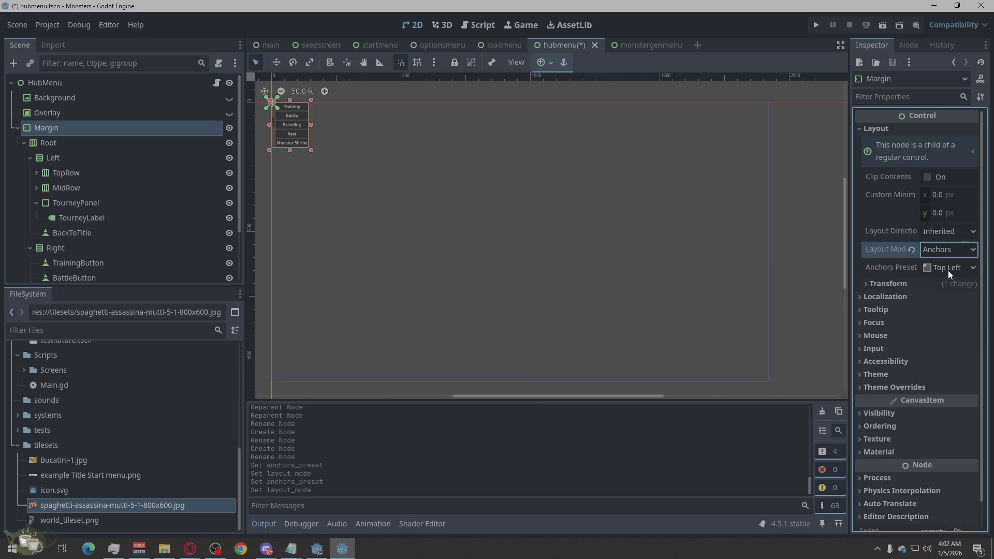
pyautogui.click(945, 268)
pyautogui.click(944, 294)
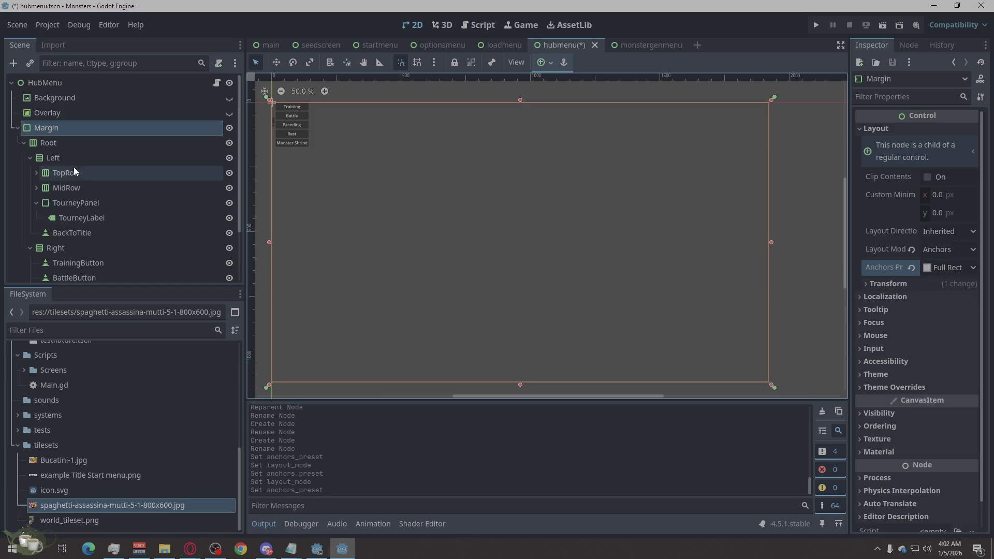
pyautogui.click(78, 144)
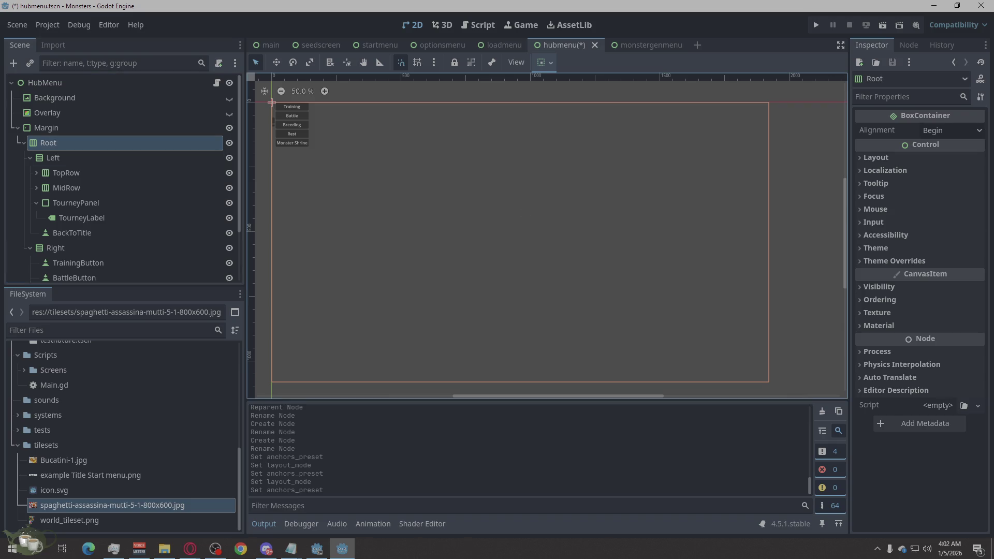
pyautogui.click(148, 128)
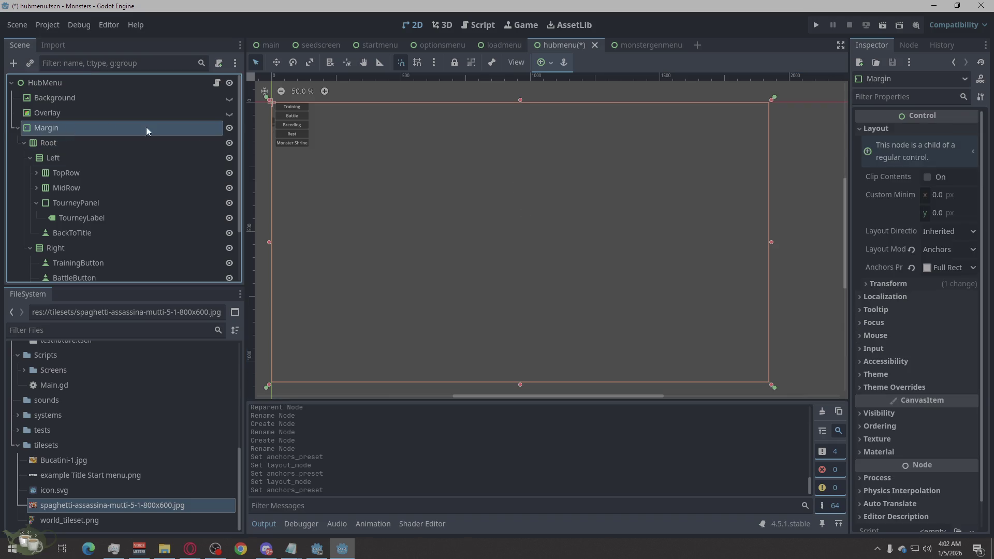
# - Override Margin's theme margin constants to 48 px on all sides
pyautogui.click(889, 384)
pyautogui.click(902, 398)
pyautogui.click(945, 414)
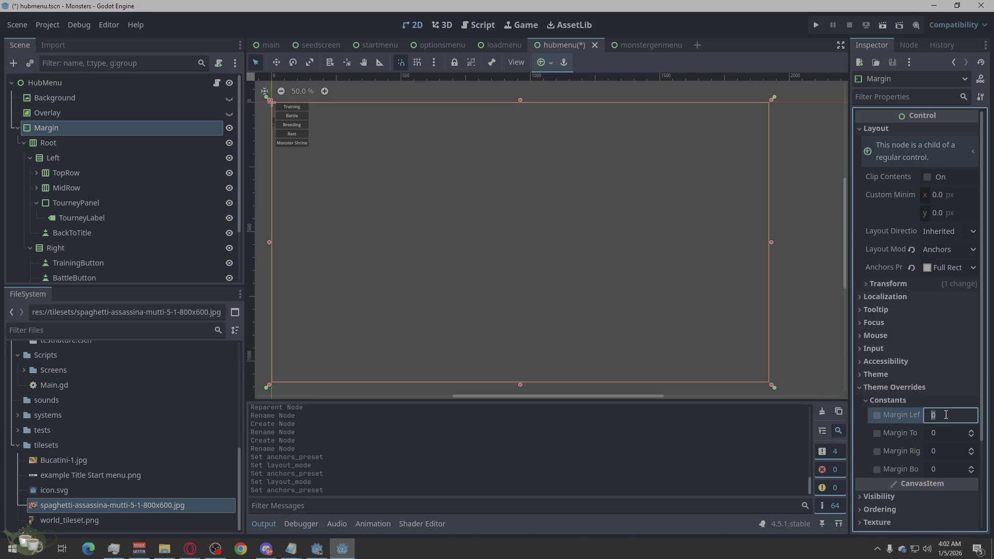
pyautogui.write('4')
pyautogui.write('8')
pyautogui.moveTo(940, 434); pyautogui.dragTo(940, 433)
pyautogui.write('48')
pyautogui.click(940, 451)
pyautogui.write('48')
pyautogui.click(936, 471)
pyautogui.write('48')
pyautogui.press('Return')
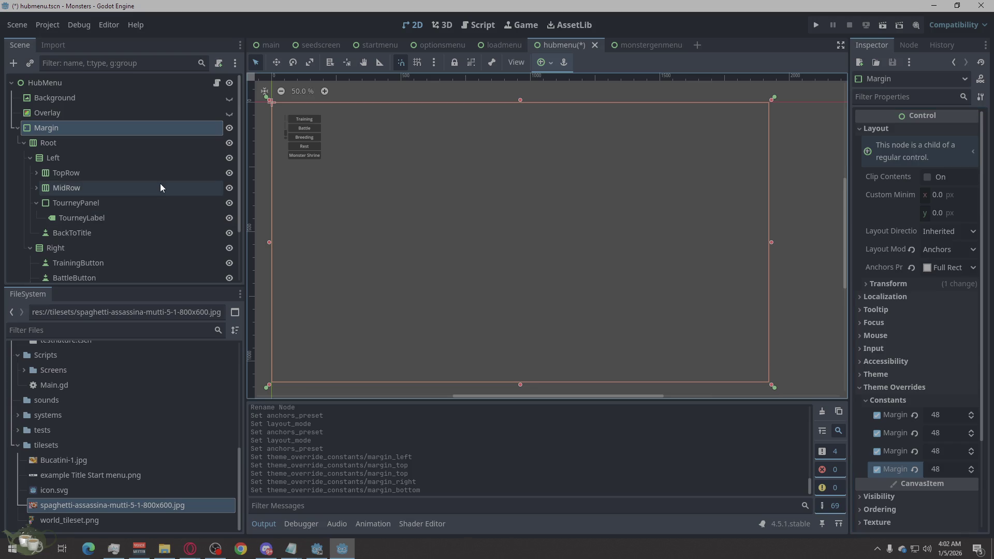
pyautogui.click(85, 142)
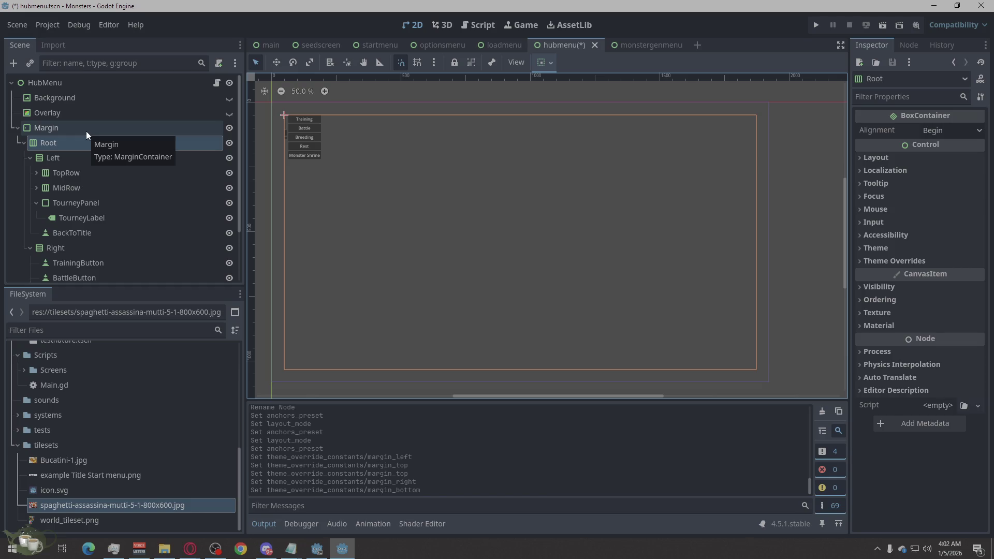
# - Override the Root container's Separation theme constant to 18
pyautogui.click(874, 158)
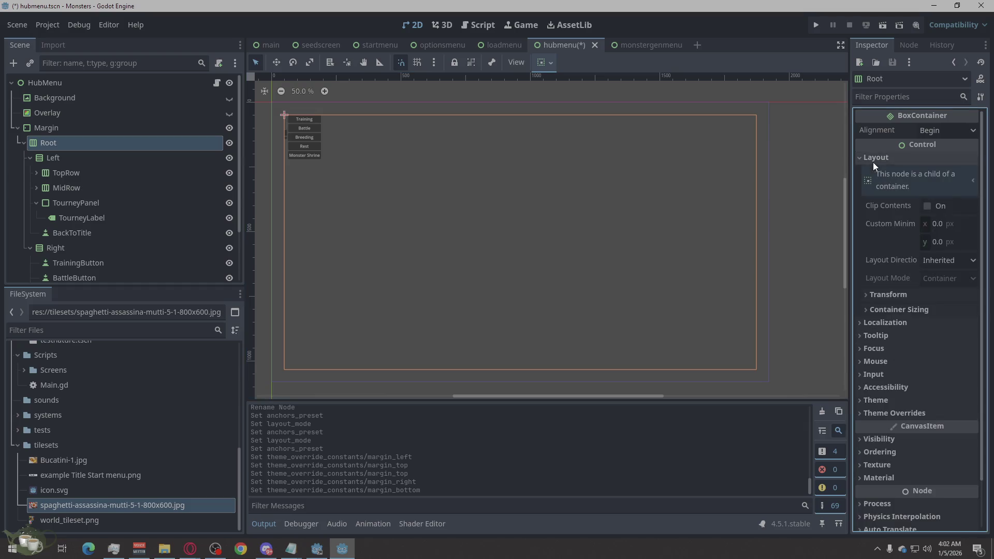
pyautogui.click(897, 309)
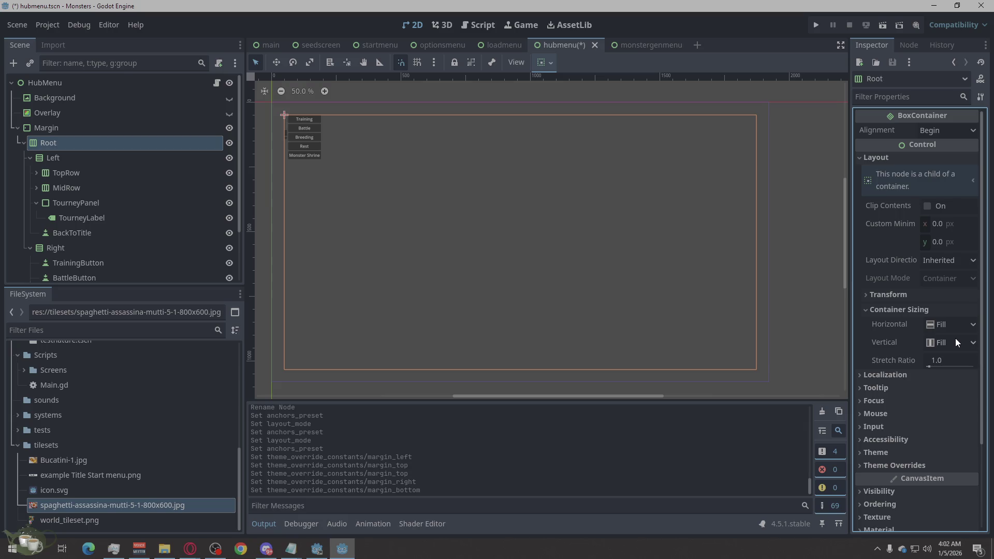
pyautogui.click(899, 466)
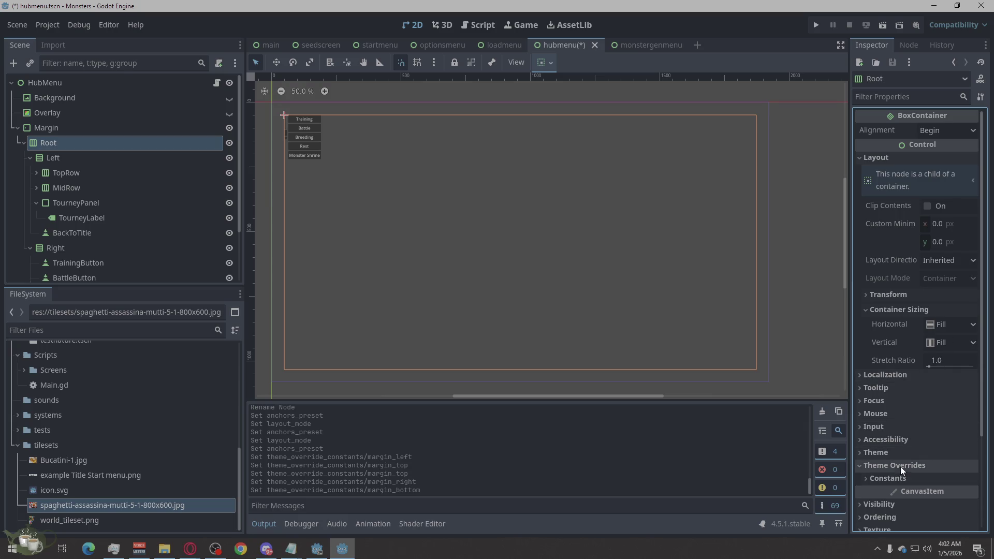
pyautogui.click(899, 478)
pyautogui.click(947, 488)
pyautogui.write('18')
pyautogui.press('Return')
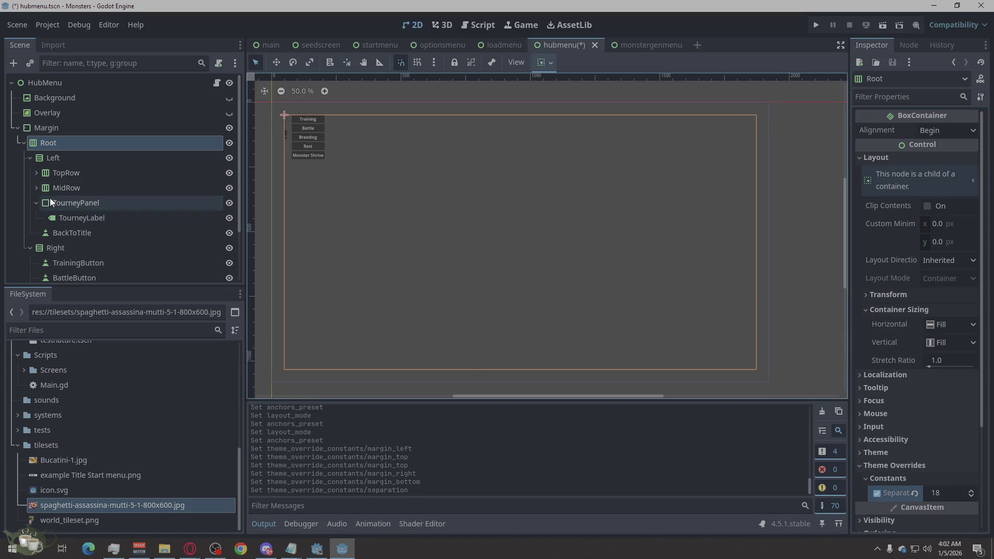
pyautogui.click(79, 154)
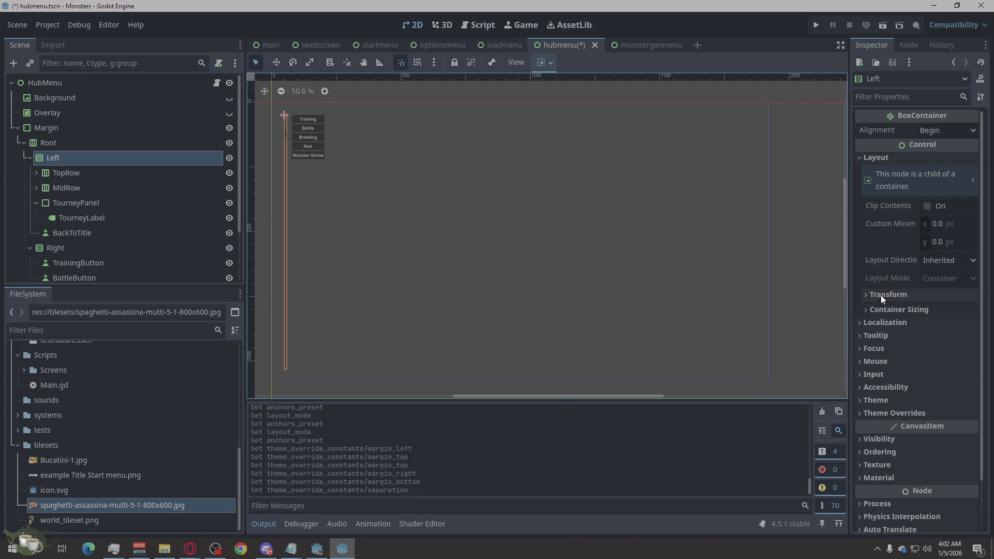
# - Make Left expand horizontally and set its Separation override to 14
pyautogui.click(884, 309)
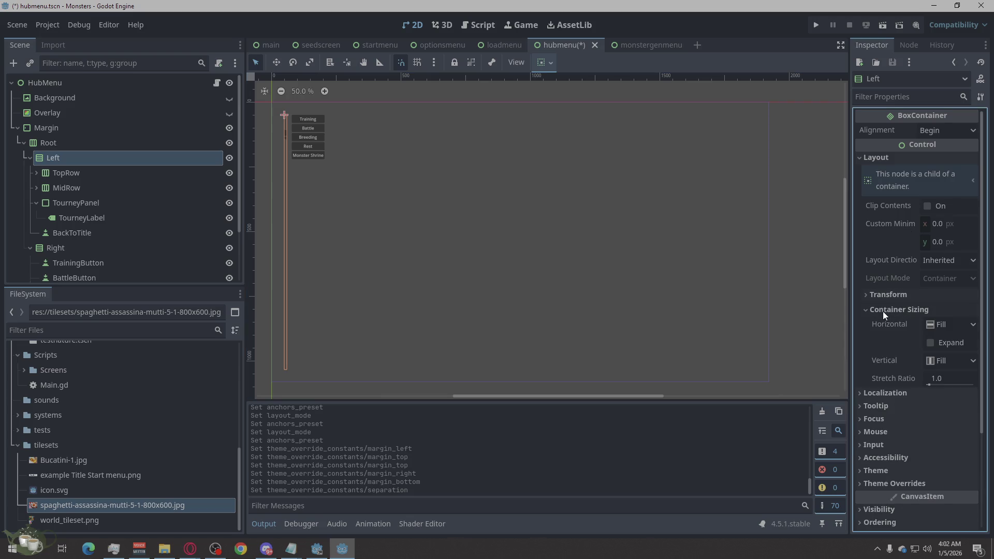
pyautogui.click(938, 343)
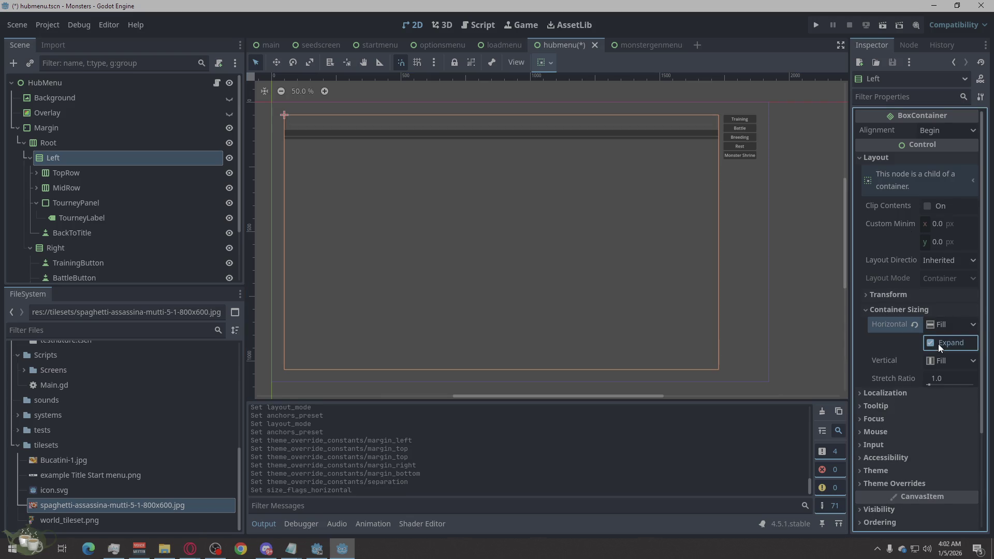
pyautogui.click(889, 483)
pyautogui.click(888, 495)
pyautogui.click(925, 507)
pyautogui.write('12')
pyautogui.press('Return')
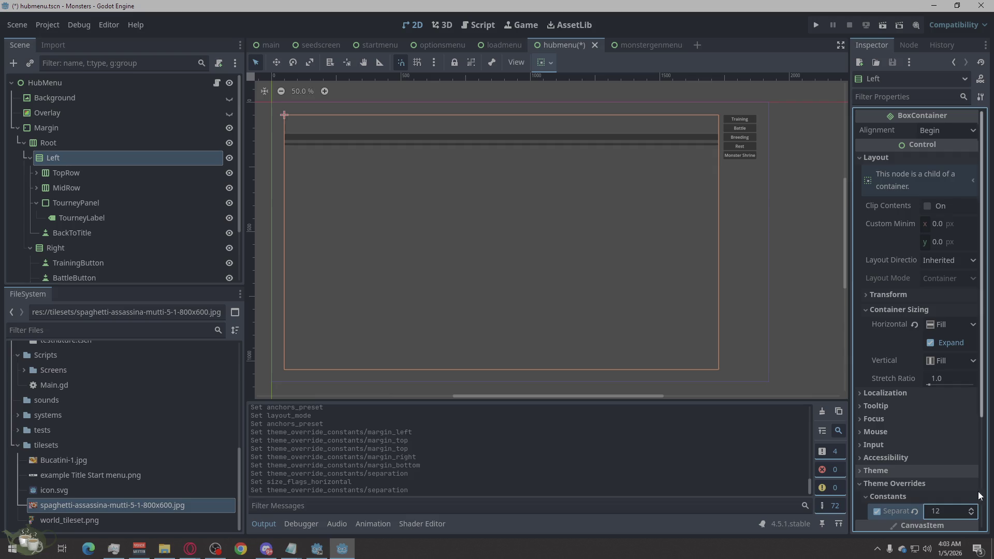
pyautogui.write('14')
pyautogui.press('Return')
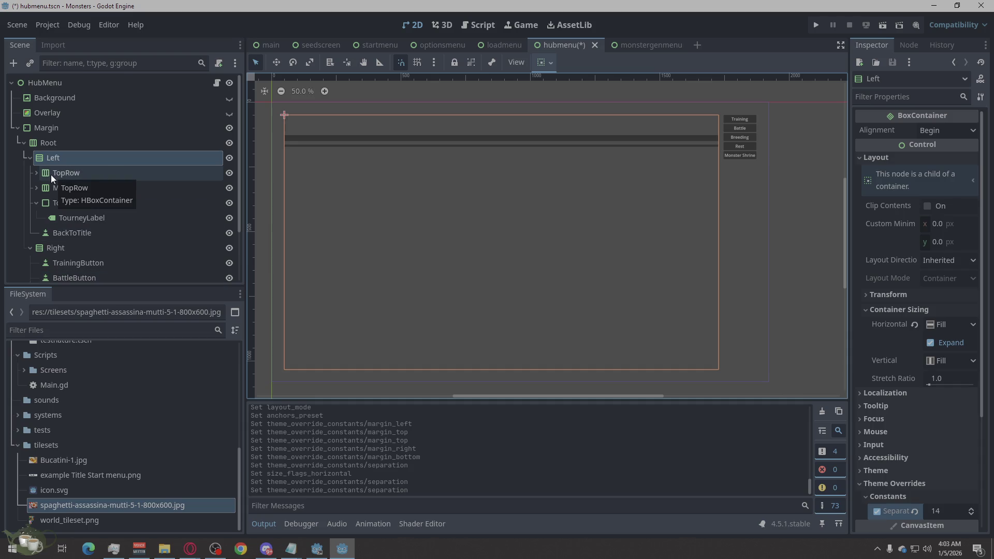
# - Make TopRow expand vertically with a Separation override of 12
pyautogui.click(64, 174)
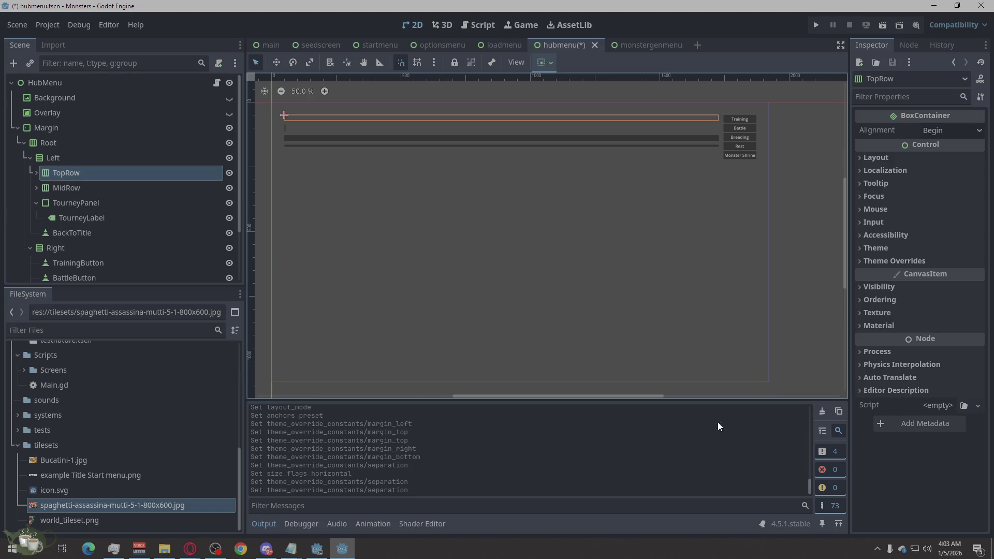
pyautogui.click(883, 159)
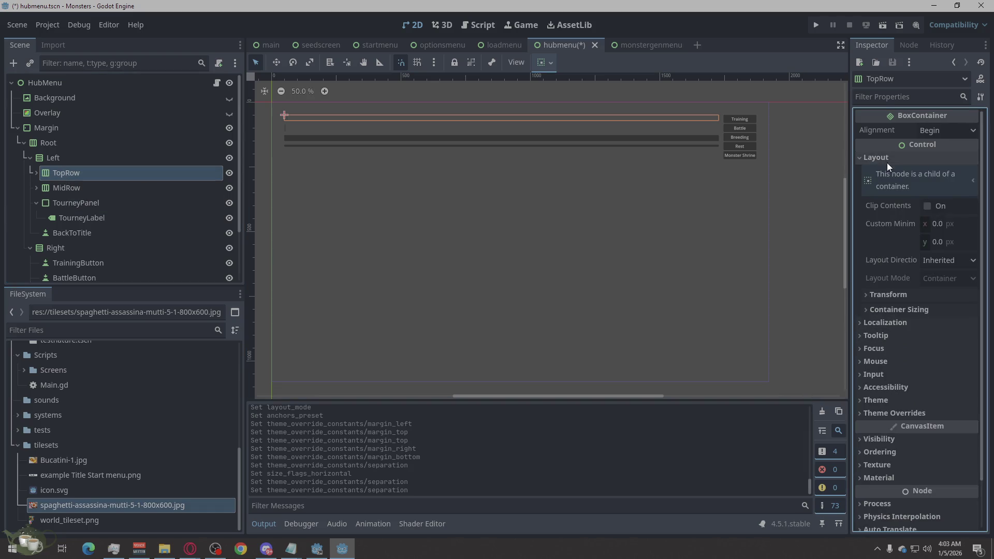
pyautogui.click(891, 309)
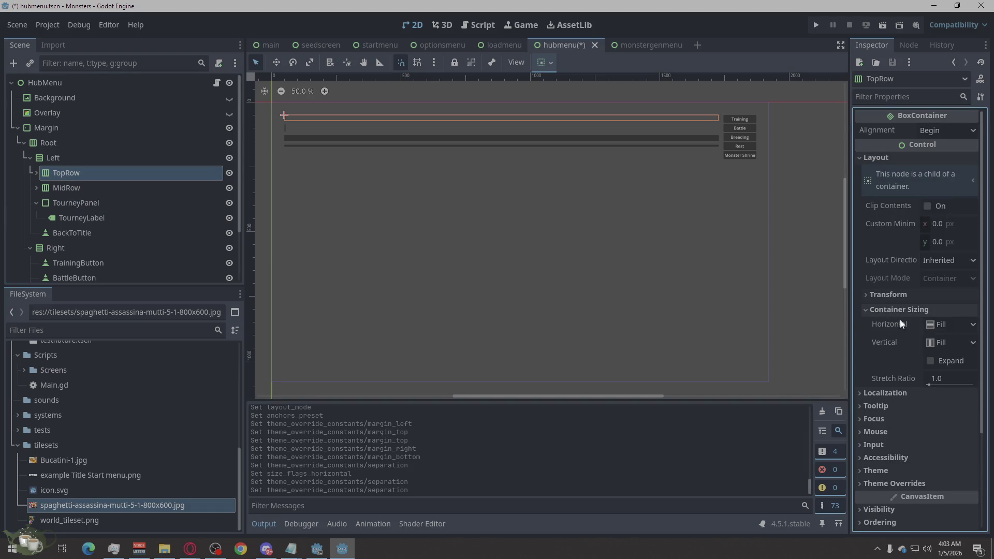
pyautogui.click(955, 359)
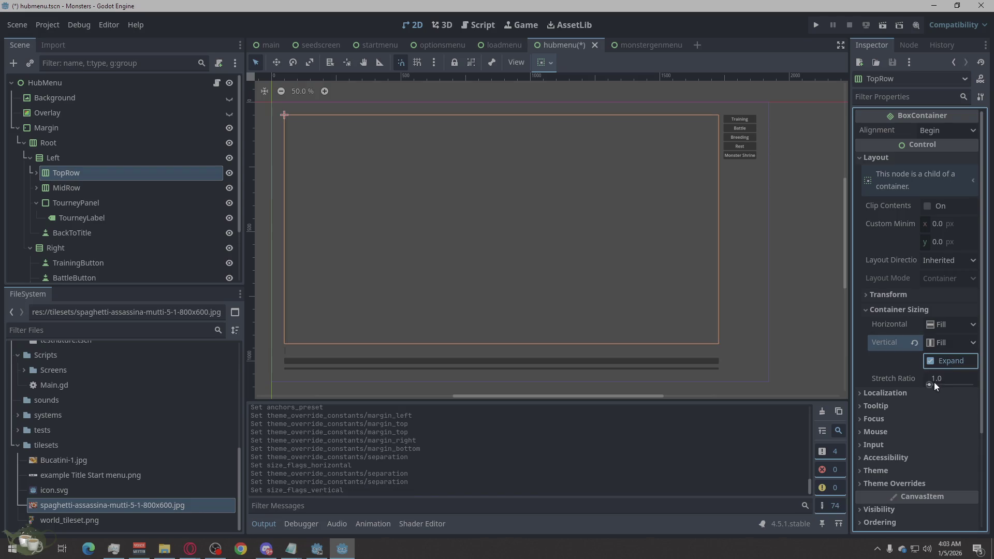
pyautogui.click(881, 483)
pyautogui.click(891, 495)
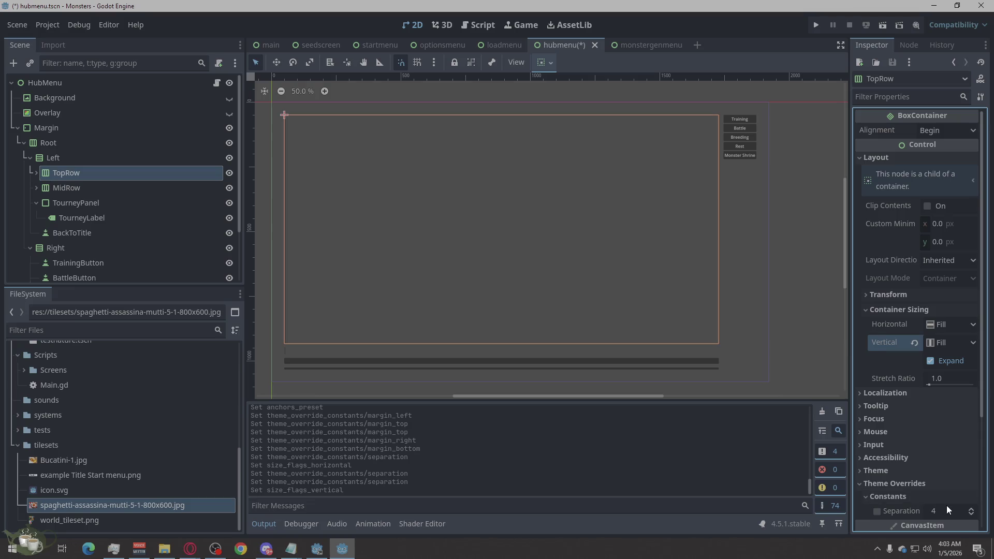
pyautogui.click(947, 510)
pyautogui.write('12')
pyautogui.press('Return')
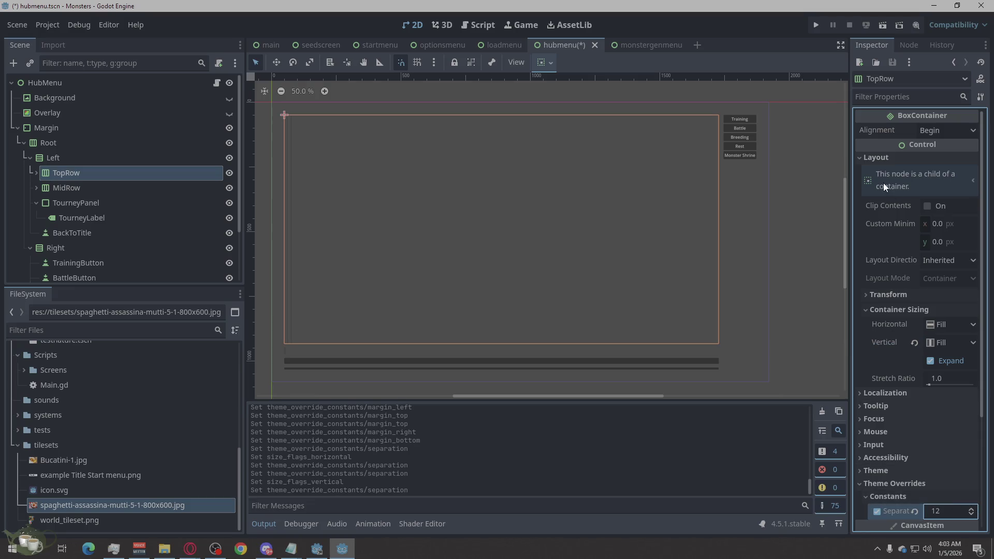
pyautogui.click(861, 157)
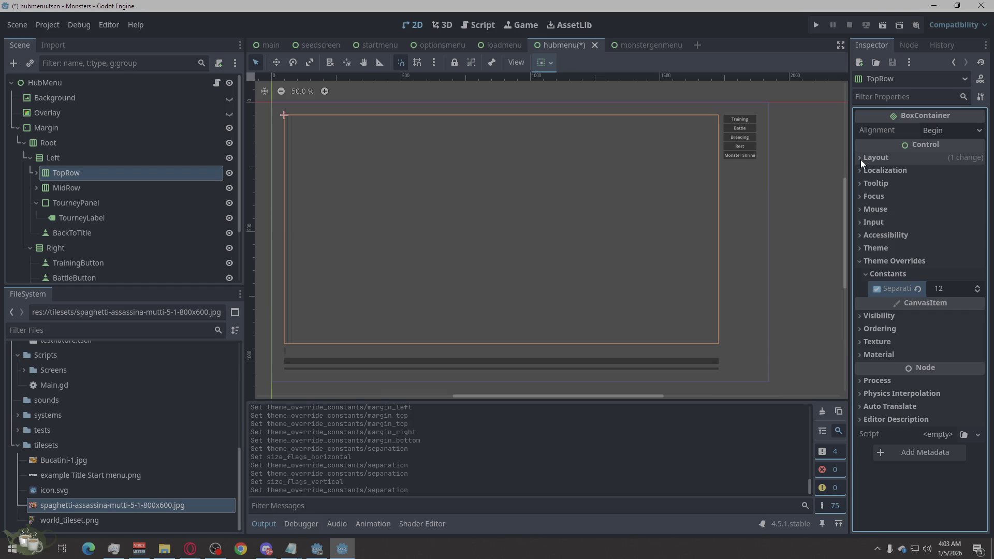
pyautogui.click(861, 261)
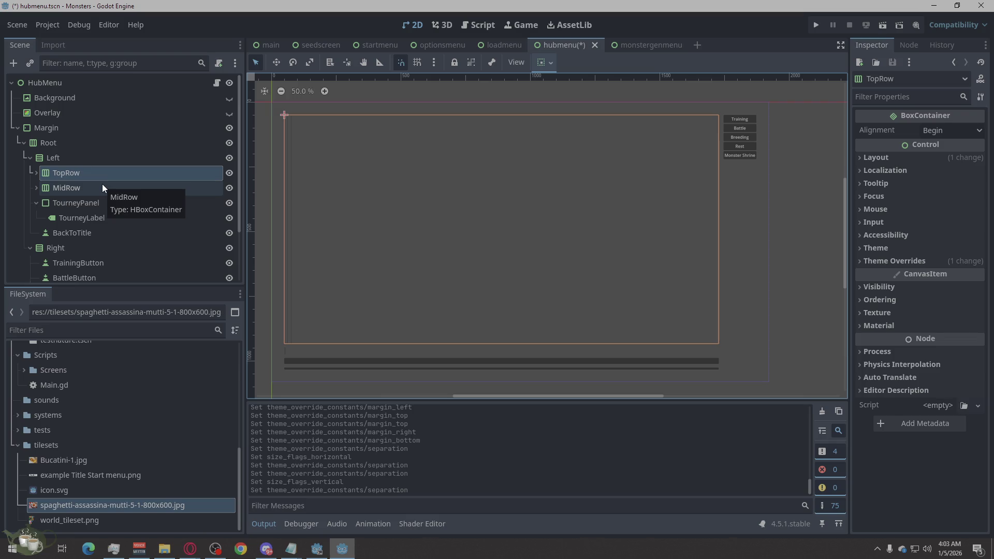
pyautogui.click(36, 173)
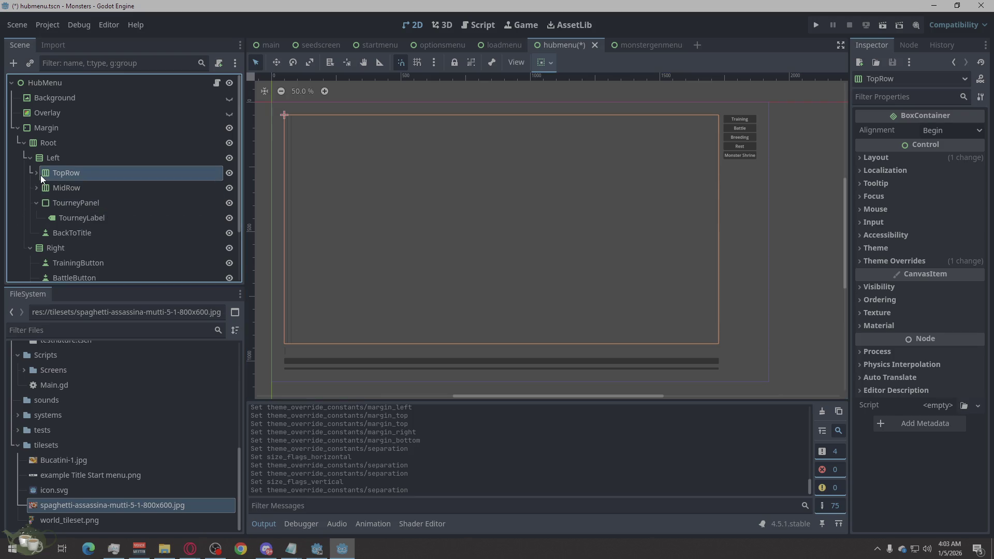
# - Tick Horizontal Expand under Container Sizing for MoneyPanel, LicensePanel and SeasonPanel
pyautogui.click(98, 189)
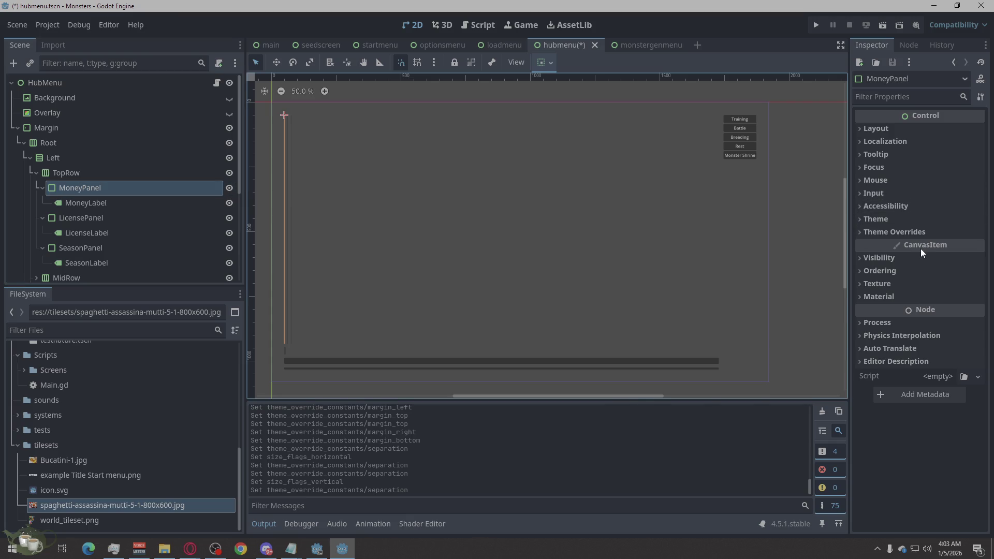
pyautogui.moveTo(920, 250)
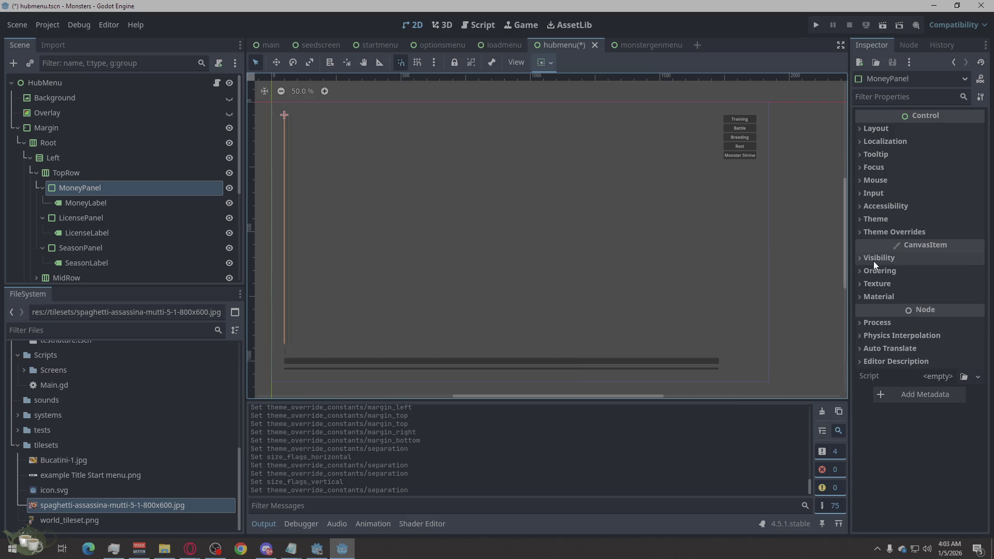
pyautogui.click(875, 129)
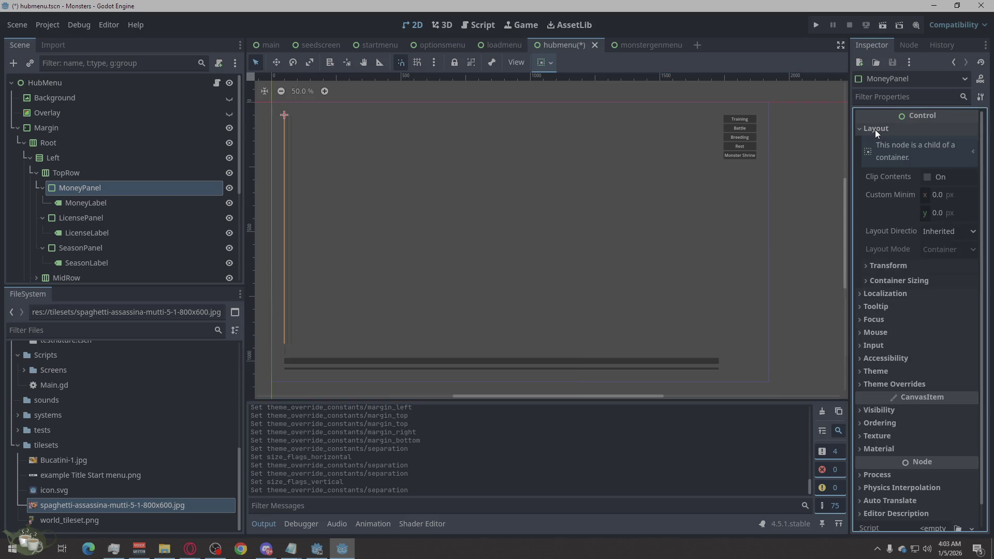
pyautogui.click(882, 280)
pyautogui.click(933, 313)
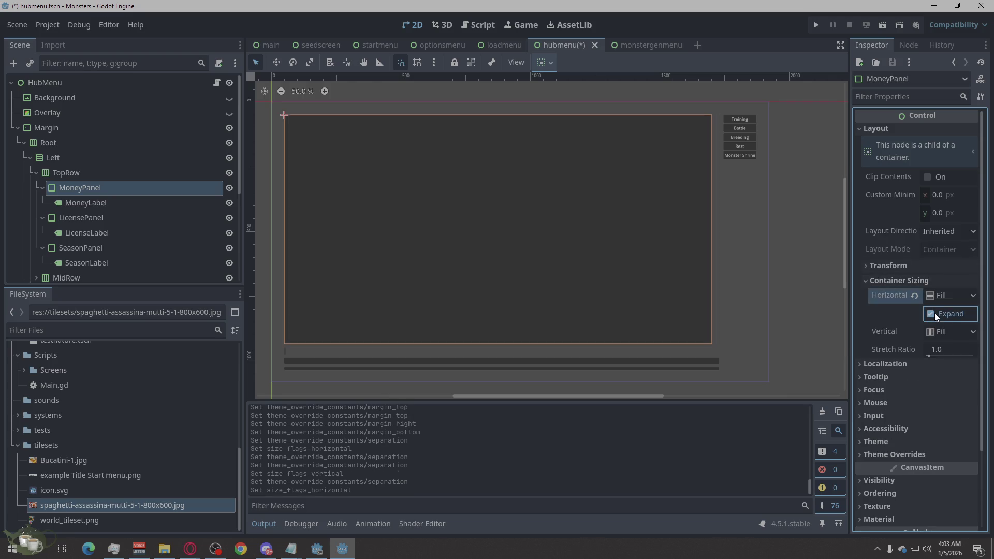
pyautogui.click(110, 219)
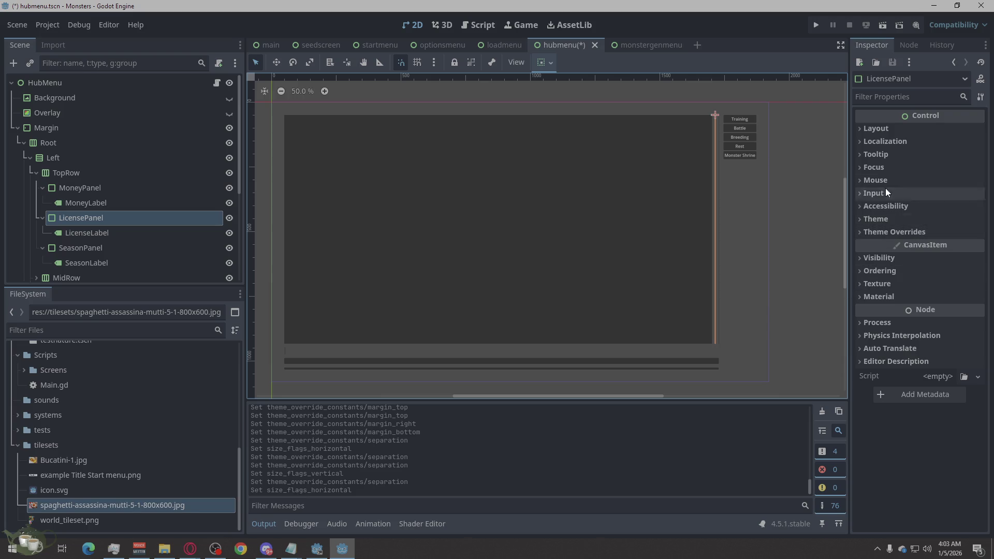
pyautogui.click(877, 129)
pyautogui.click(898, 279)
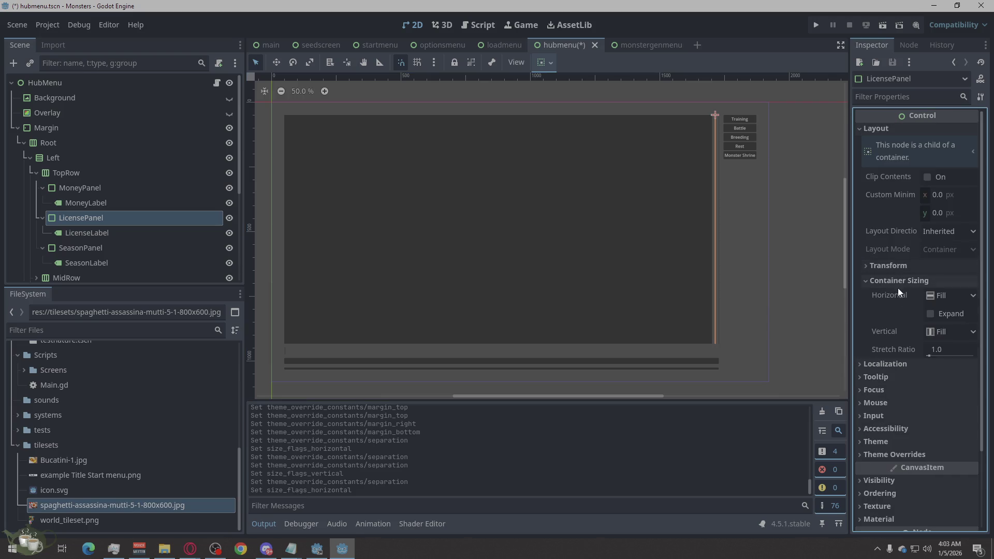
pyautogui.click(928, 314)
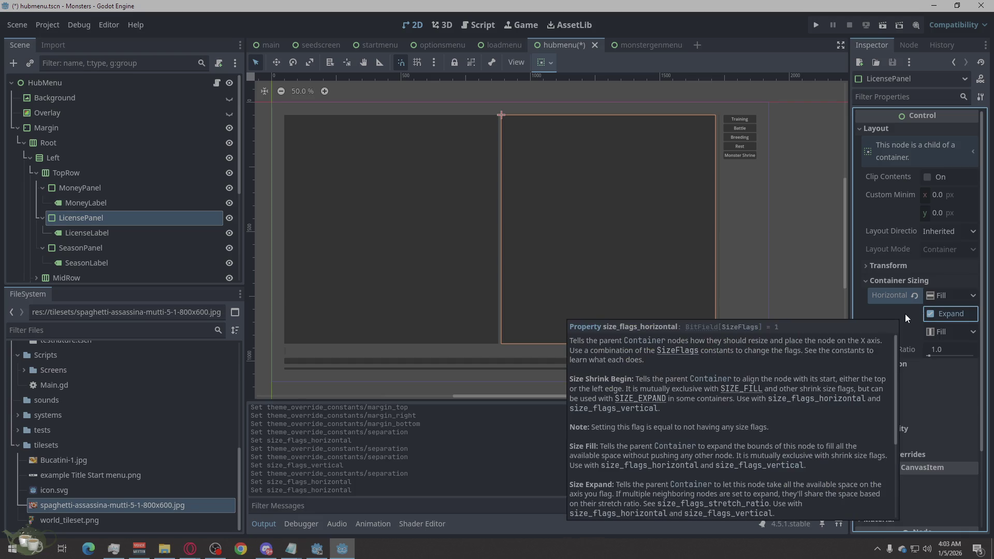
pyautogui.click(92, 246)
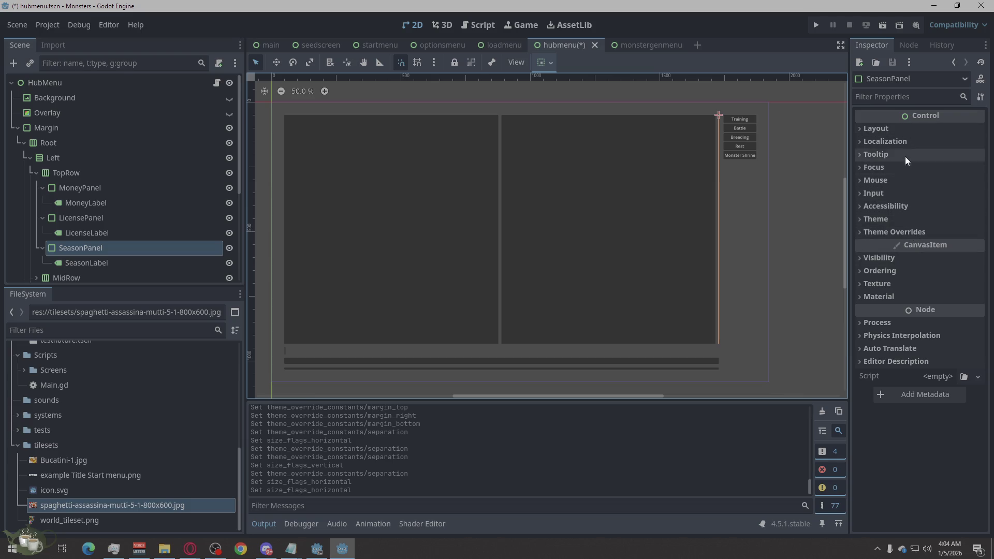
pyautogui.click(907, 127)
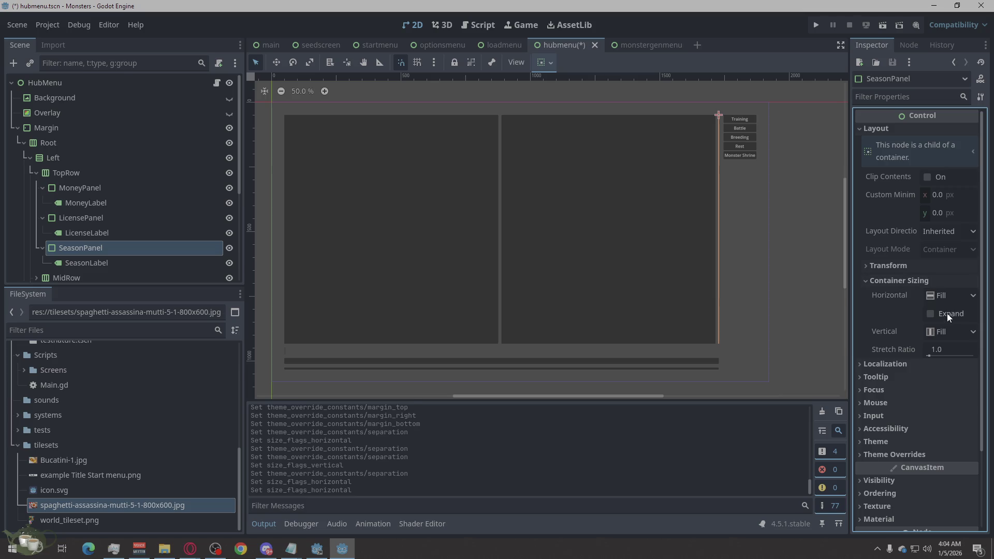
pyautogui.click(946, 313)
# - Set vertical sizing to Shrink Begin on SeasonPanel, LicensePanel and MoneyPanel, keeping horizontal Fill
pyautogui.click(942, 294)
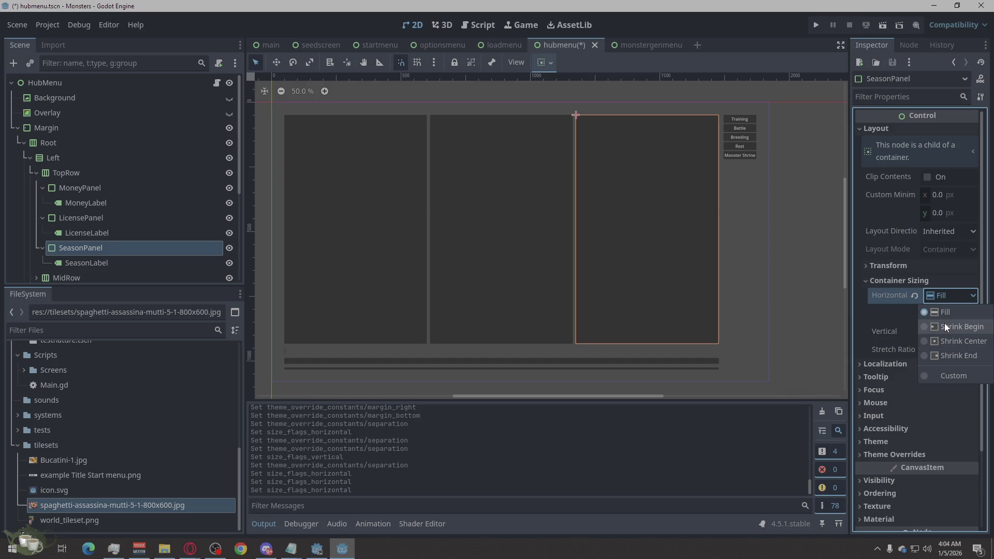
pyautogui.click(944, 324)
pyautogui.click(934, 297)
pyautogui.click(942, 318)
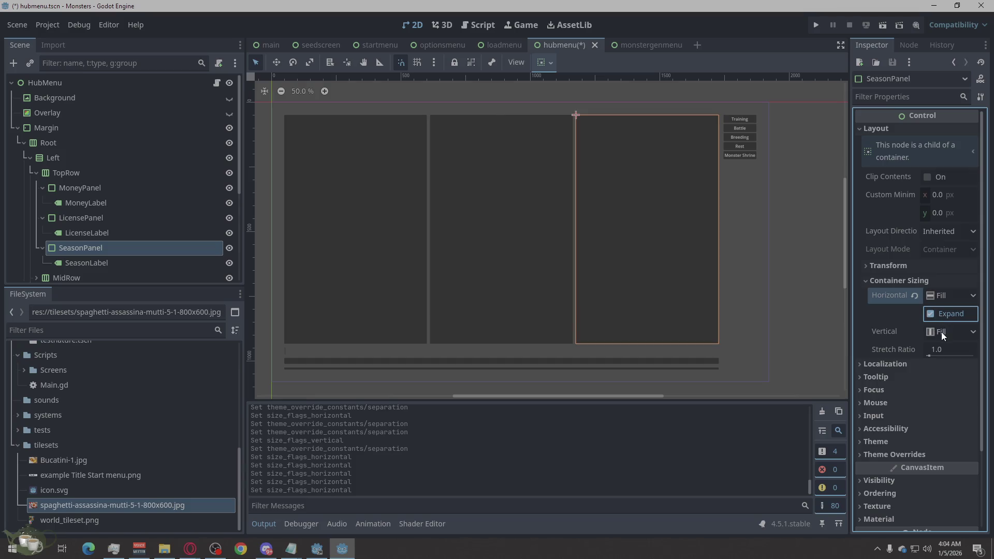
pyautogui.click(941, 331)
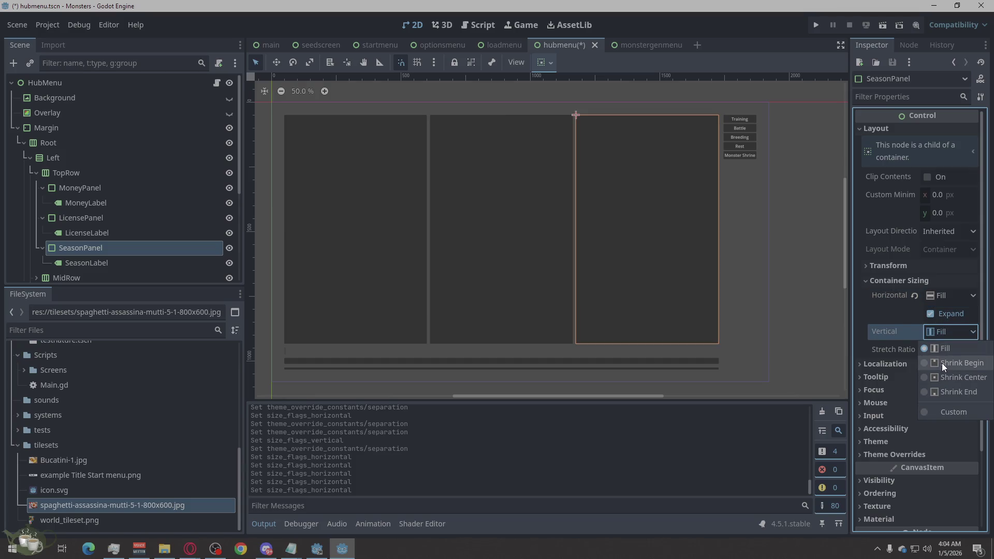
pyautogui.click(942, 362)
pyautogui.click(124, 218)
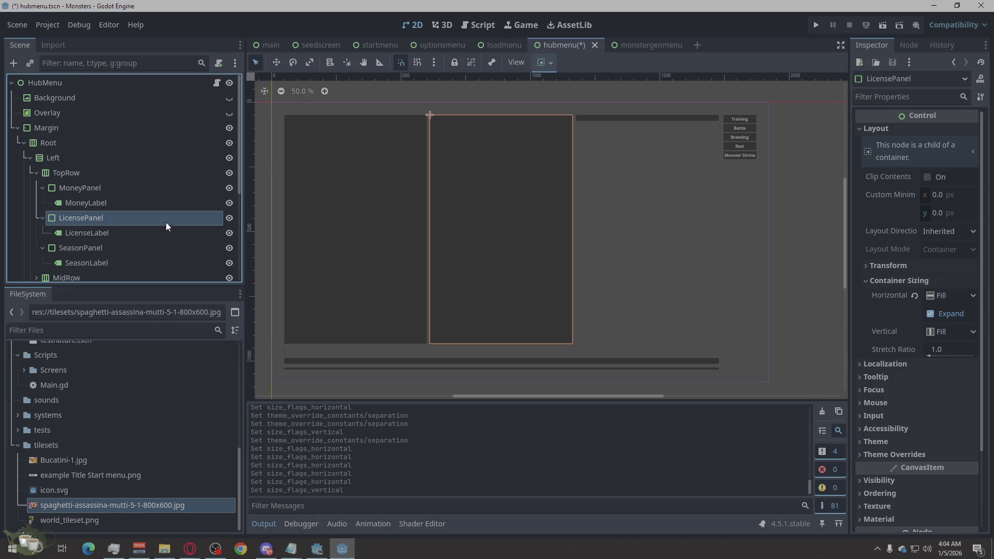
pyautogui.click(939, 334)
pyautogui.click(942, 362)
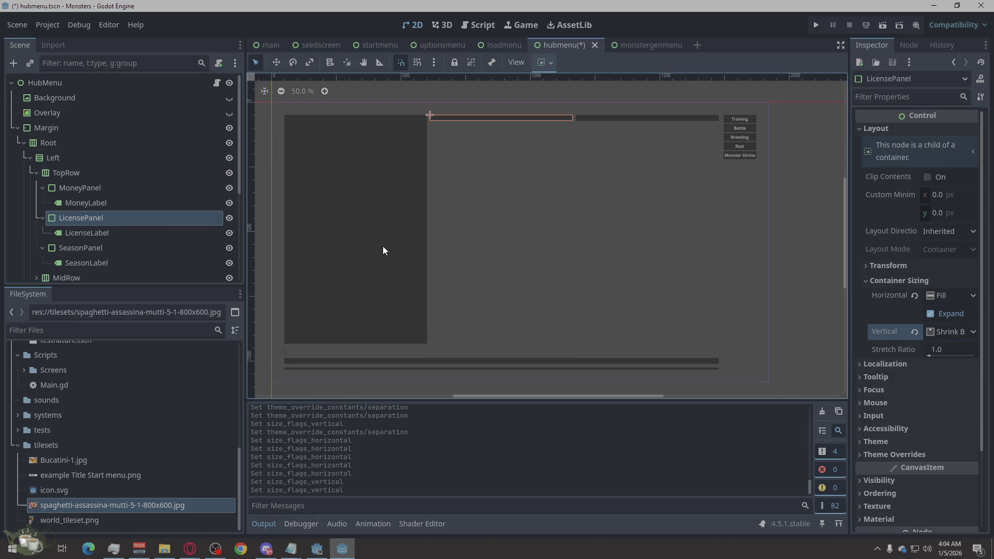
pyautogui.click(140, 189)
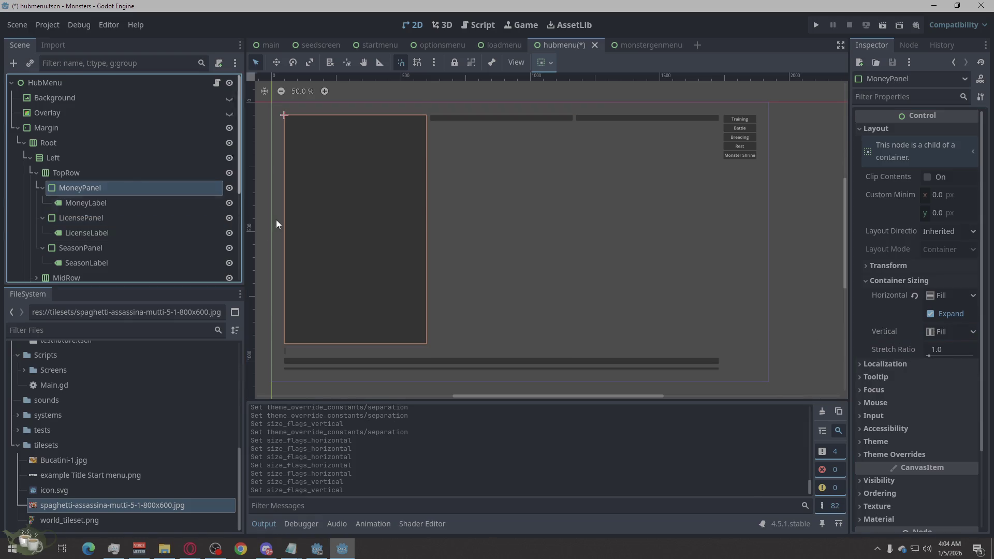
pyautogui.click(949, 331)
pyautogui.click(956, 359)
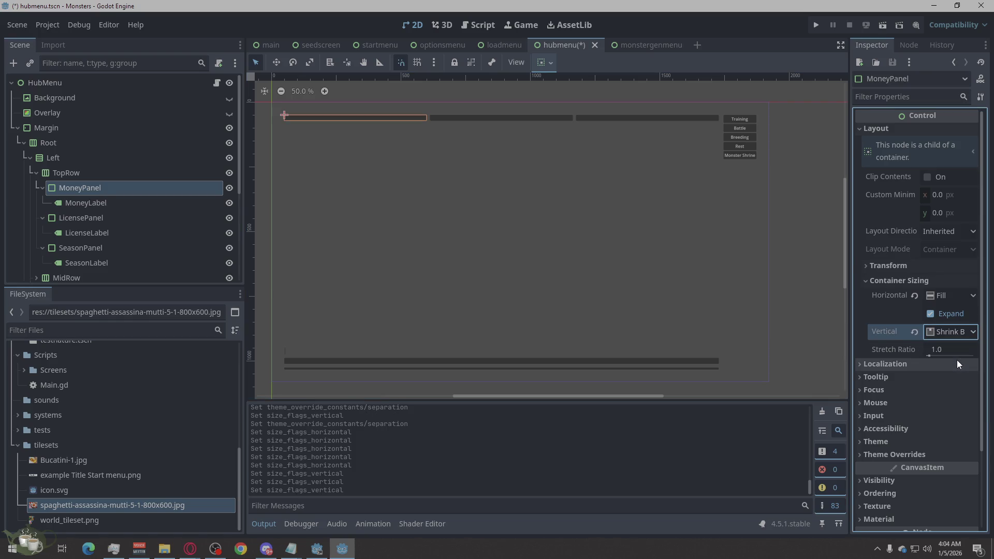
pyautogui.click(380, 241)
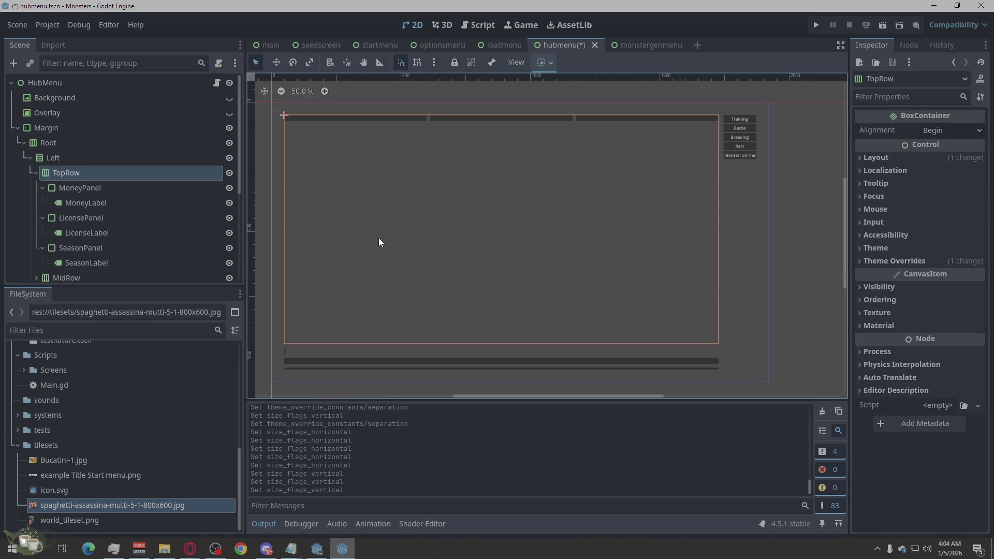
# - Paste 'Money: $0' into MoneyLabel's Text field
pyautogui.click(77, 188)
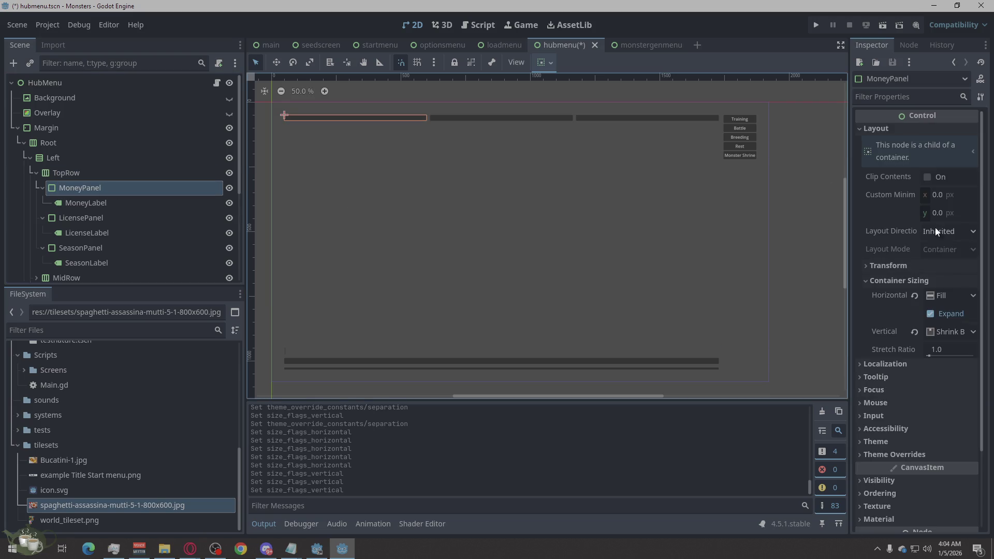
pyautogui.click(60, 203)
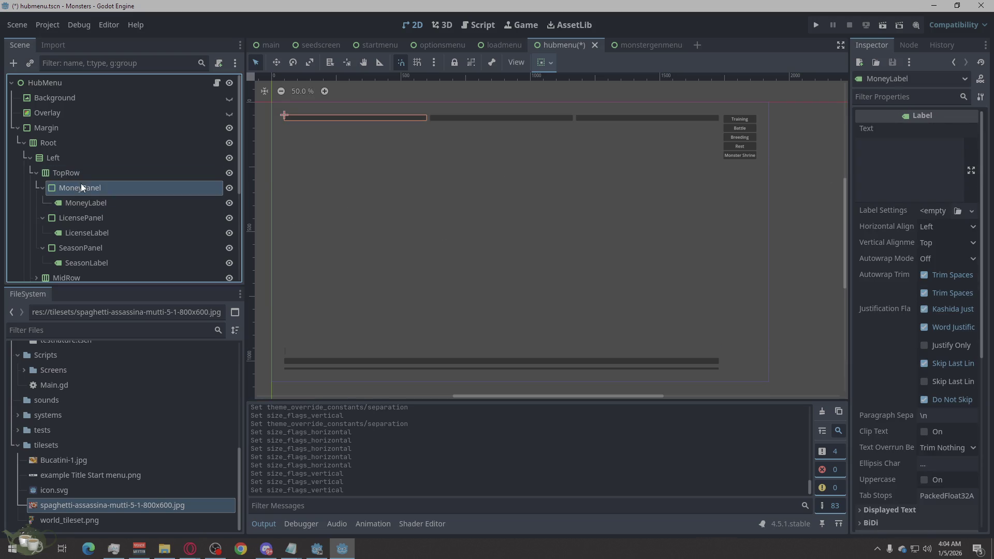
pyautogui.click(92, 176)
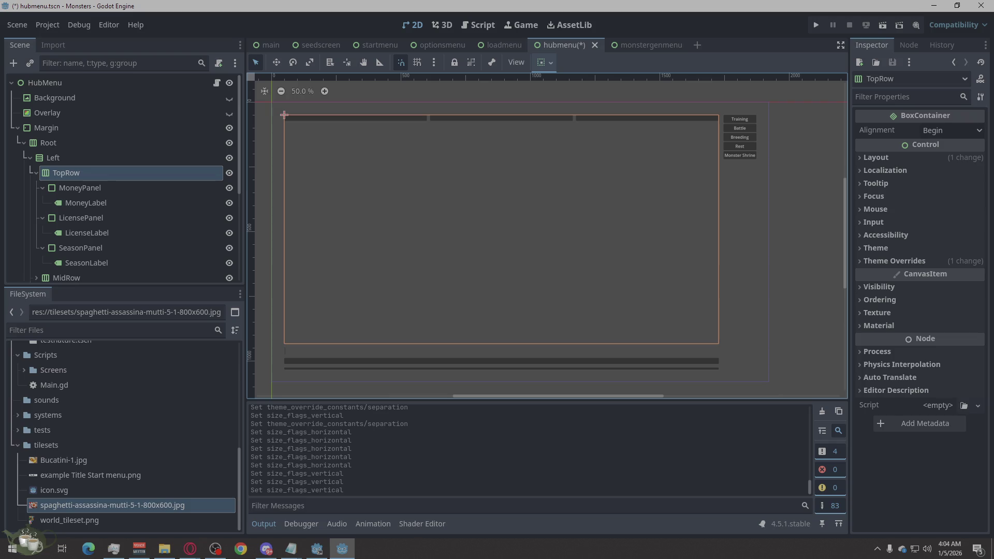
pyautogui.click(117, 201)
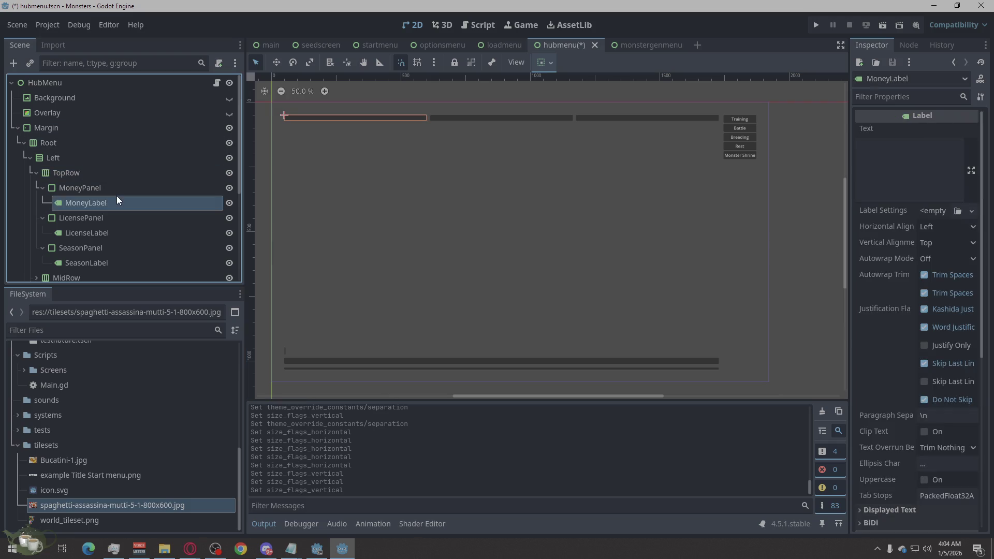
pyautogui.hotkey('alt', 'Tab')
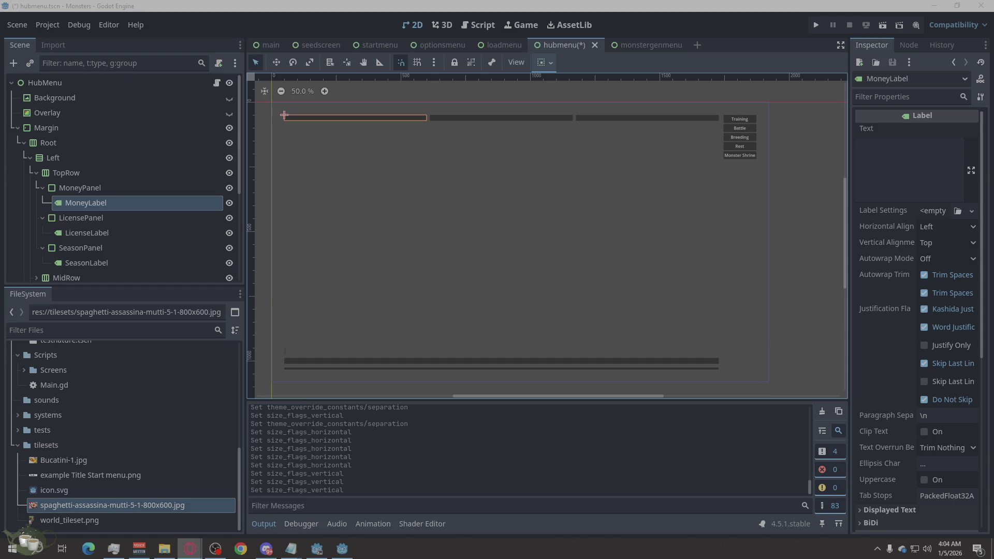
pyautogui.click(896, 150)
pyautogui.write('Money: $0')
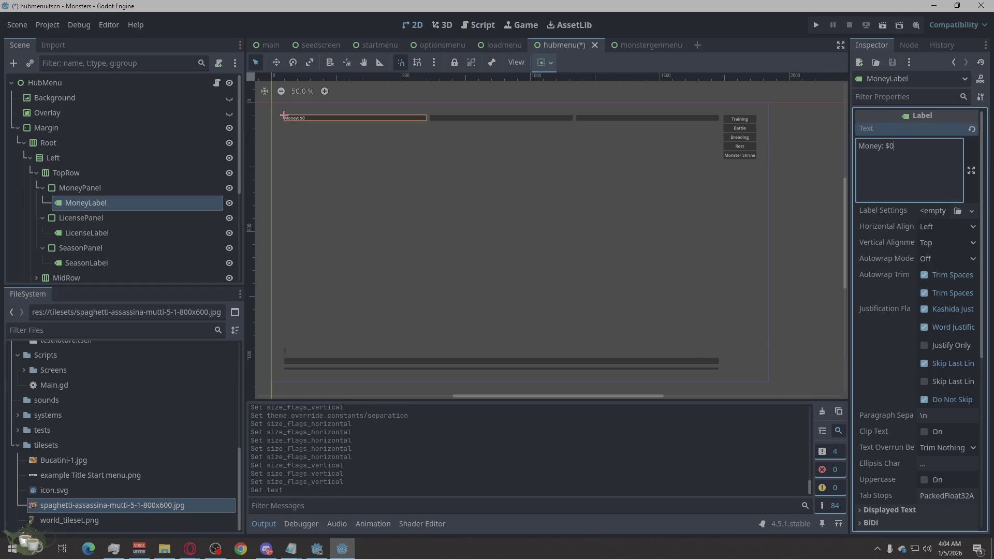
pyautogui.hotkey('alt', 'Tab')
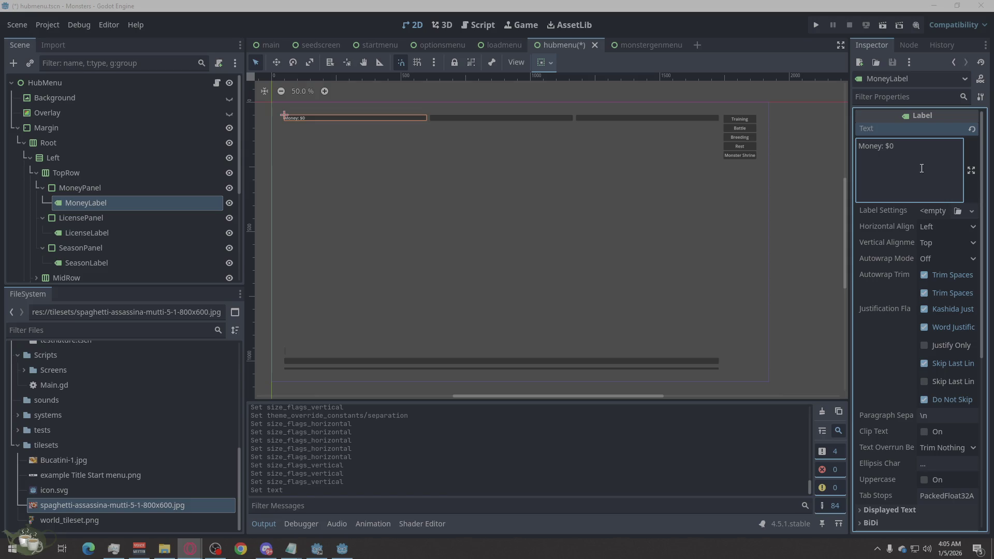
# - Set LicenseLabel's text to 'License: F'
pyautogui.click(89, 218)
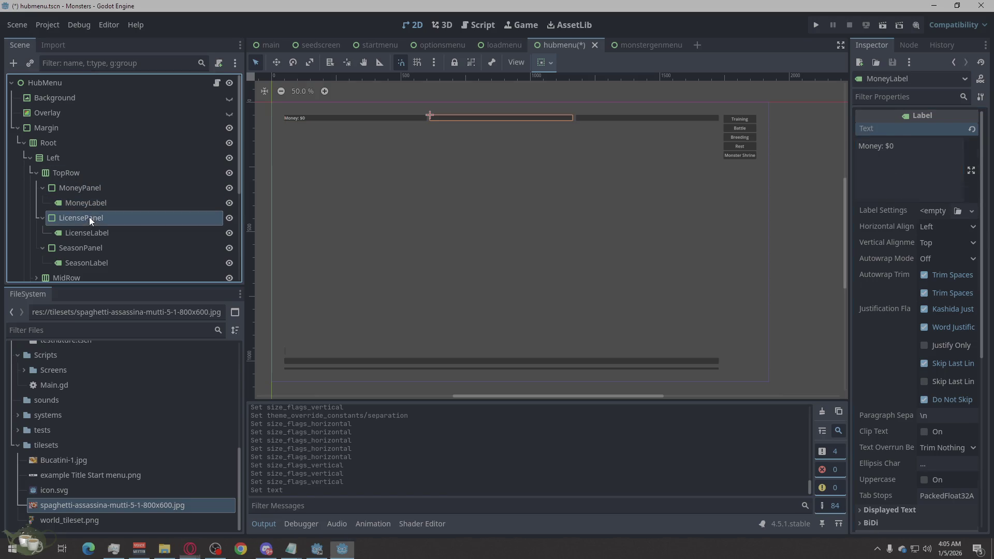
pyautogui.click(135, 232)
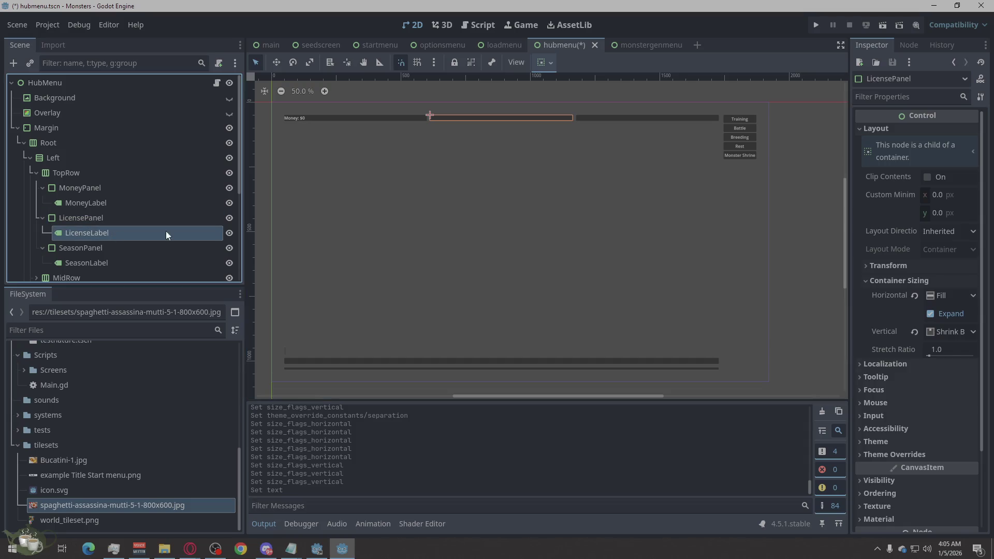
pyautogui.click(895, 151)
pyautogui.hotkey('ctrl', 'v')
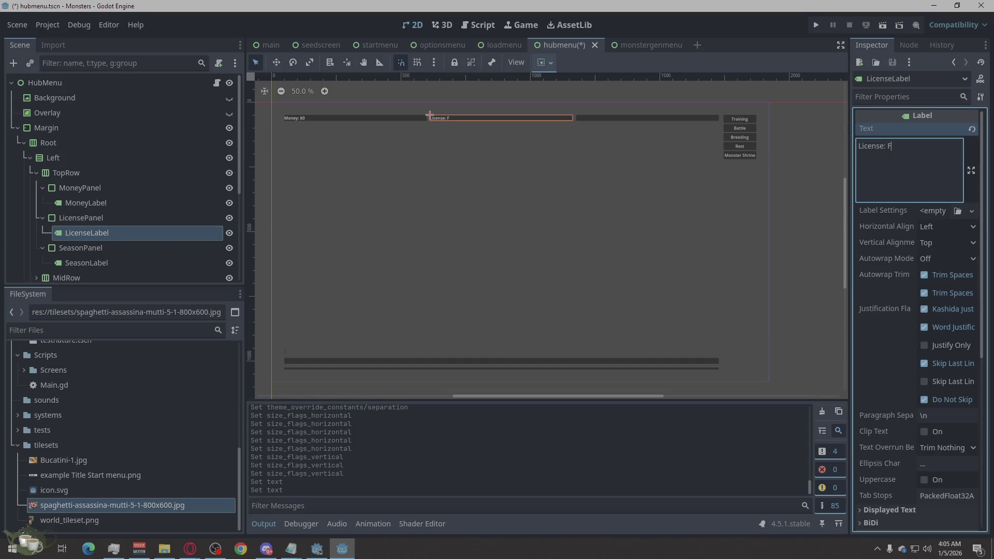
pyautogui.hotkey('alt', 'Tab')
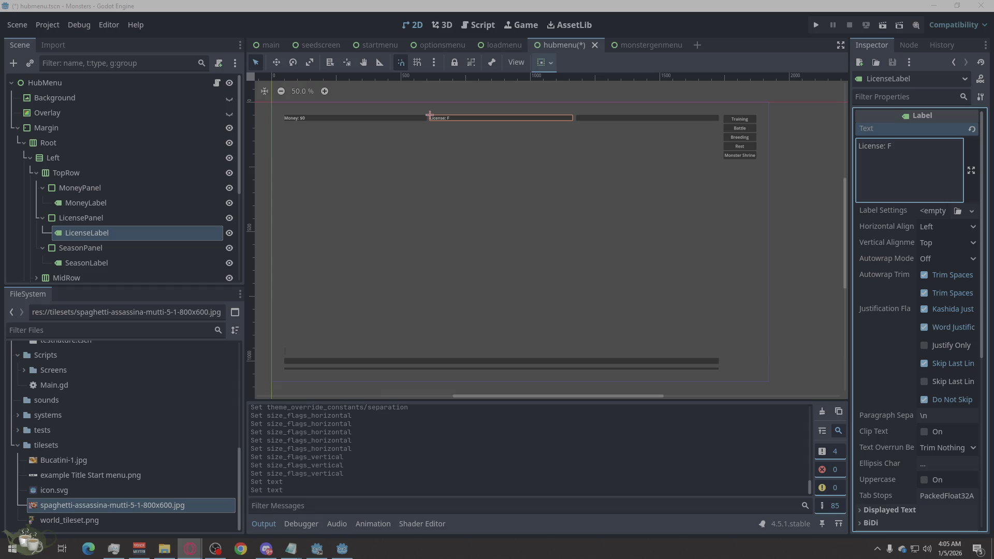
# - Set SeasonLabel's text to 'Season: Spring (Week 1)'
pyautogui.click(145, 263)
pyautogui.click(866, 194)
pyautogui.write('Season: Spring (Week 1)')
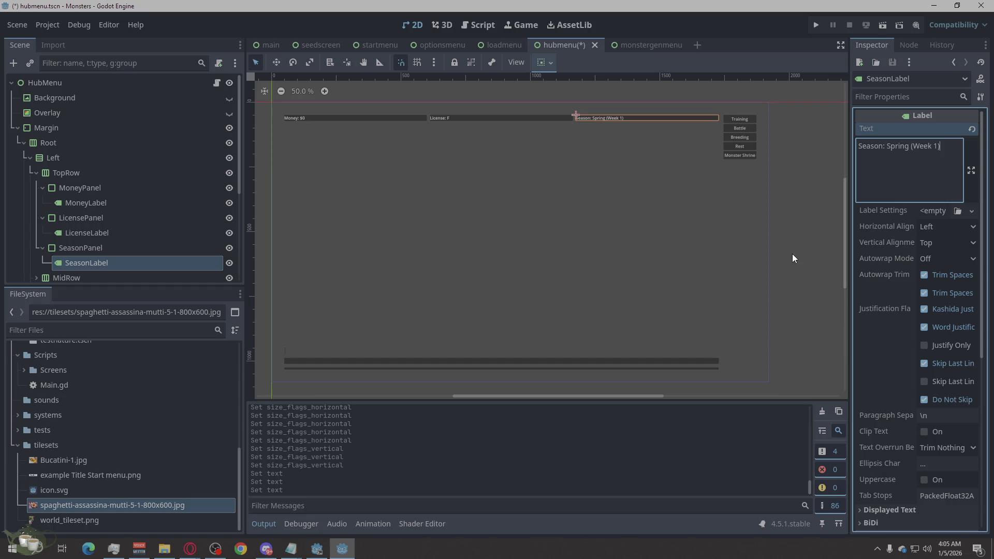
pyautogui.click(792, 258)
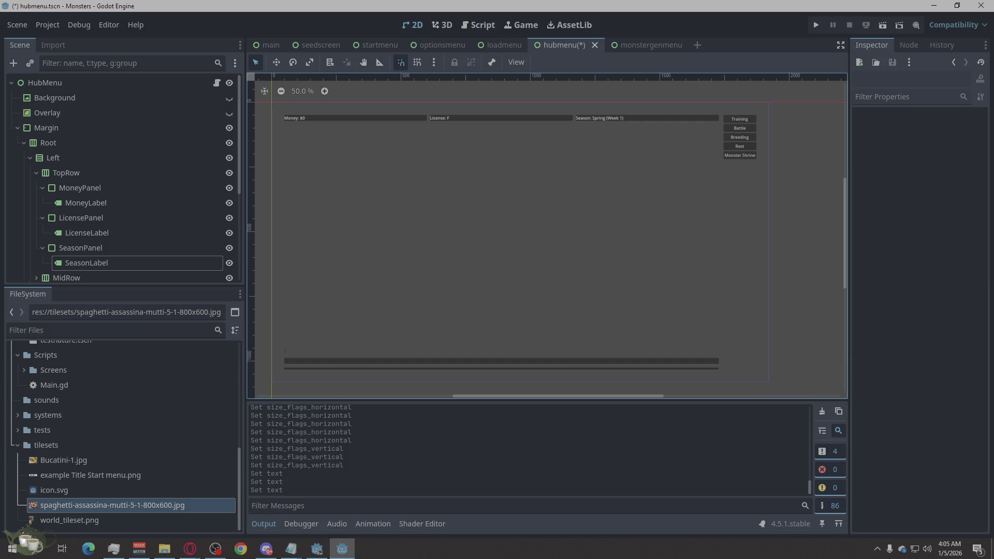
pyautogui.hotkey('alt', 'Tab')
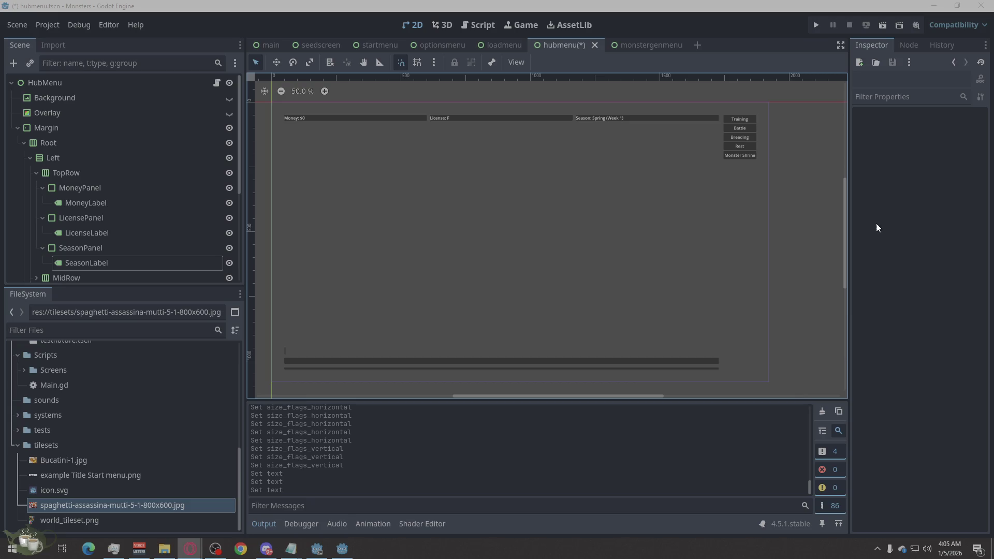
pyautogui.scroll(-1, 145, 150)
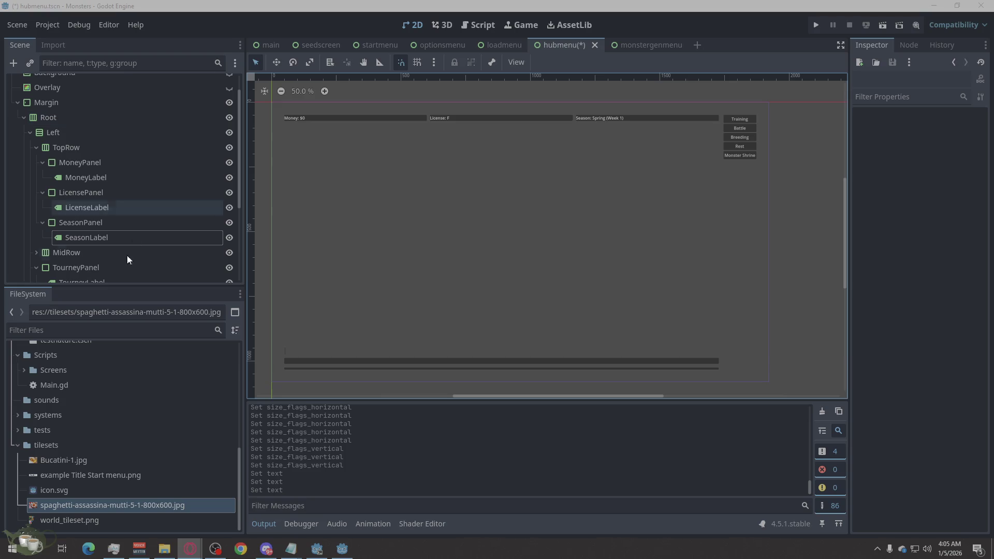
pyautogui.click(81, 147)
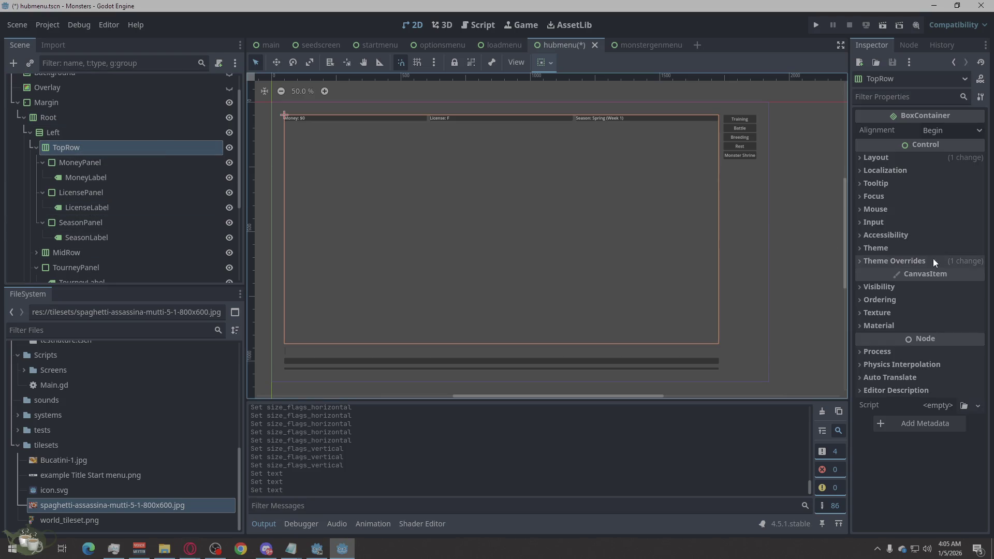
# - Override TopRow's Separation theme constant to 48
pyautogui.click(903, 261)
pyautogui.click(902, 273)
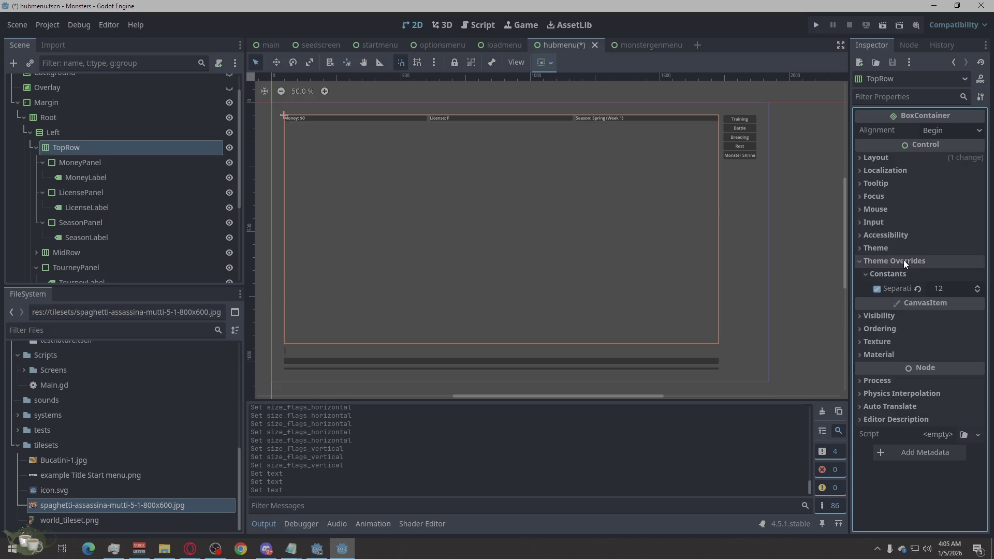
pyautogui.click(938, 289)
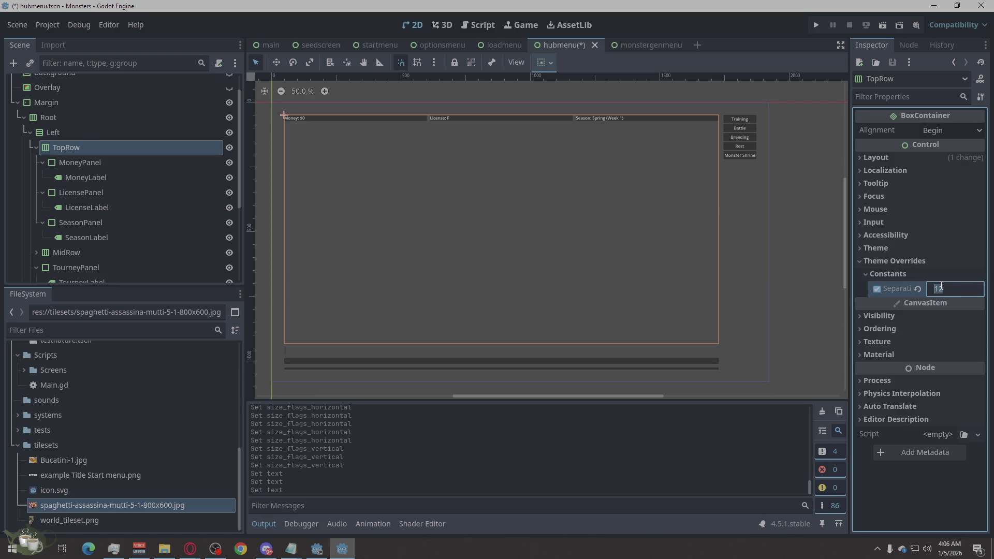
pyautogui.write('4')
pyautogui.press('Return')
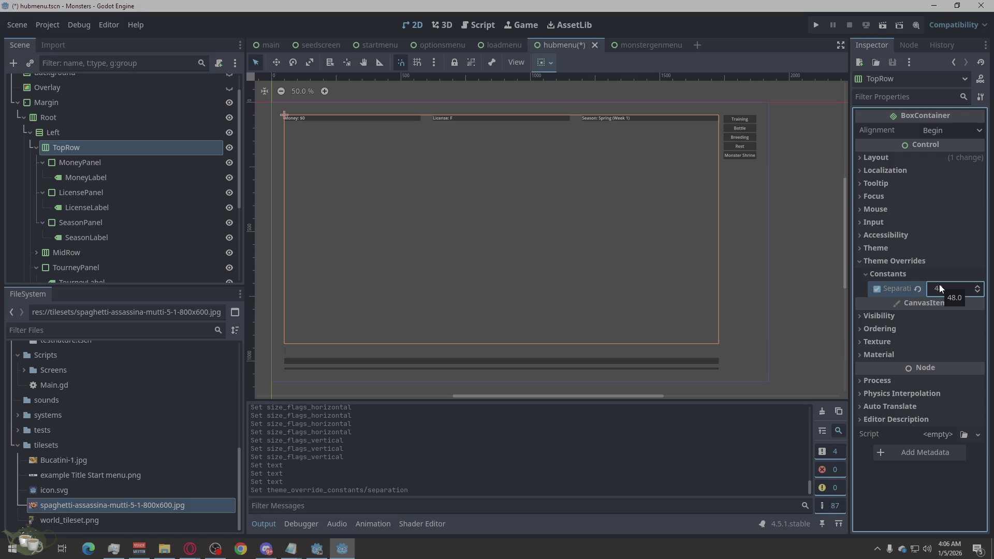
pyautogui.click(694, 251)
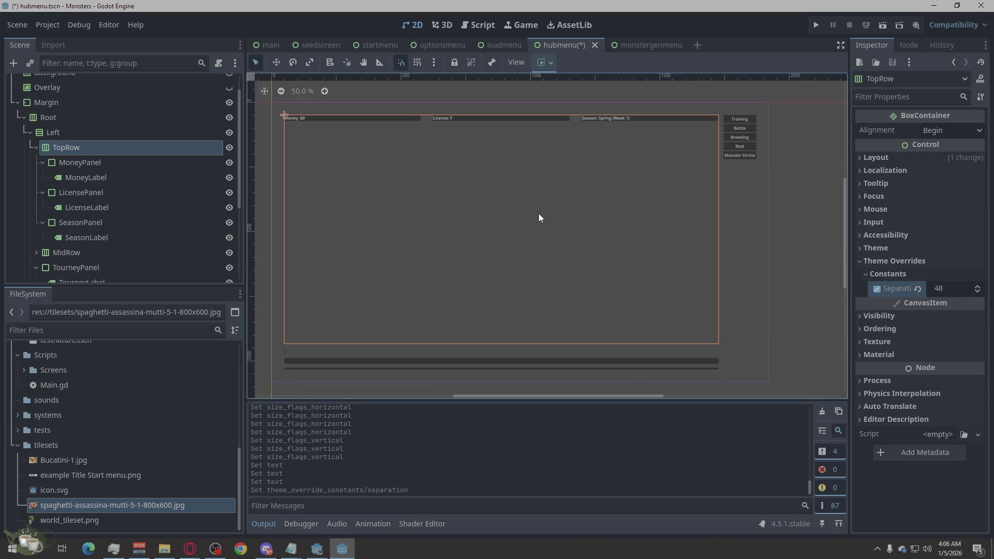
pyautogui.click(774, 244)
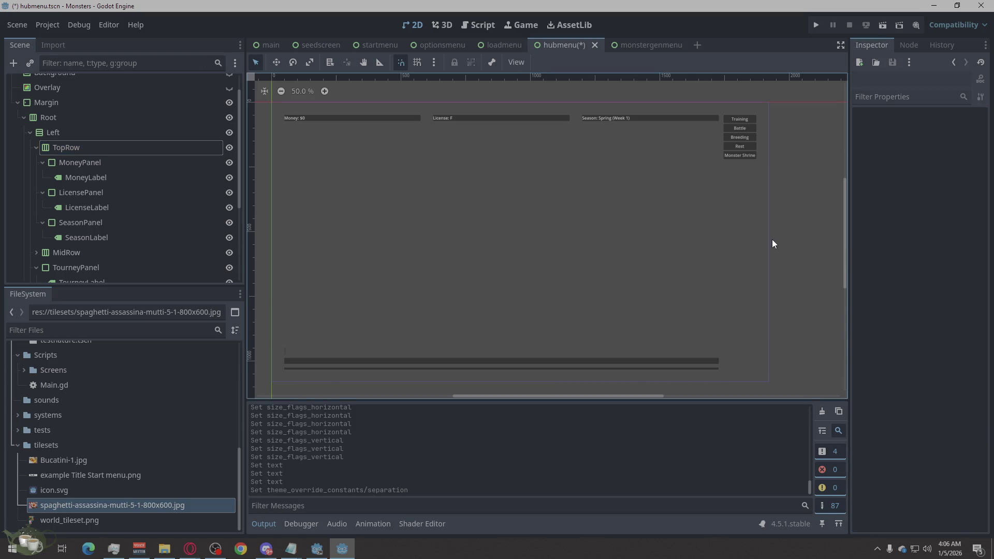
# - Set Horizontal Alignment to Center on MoneyLabel, LicenseLabel and SeasonLabel
pyautogui.click(83, 176)
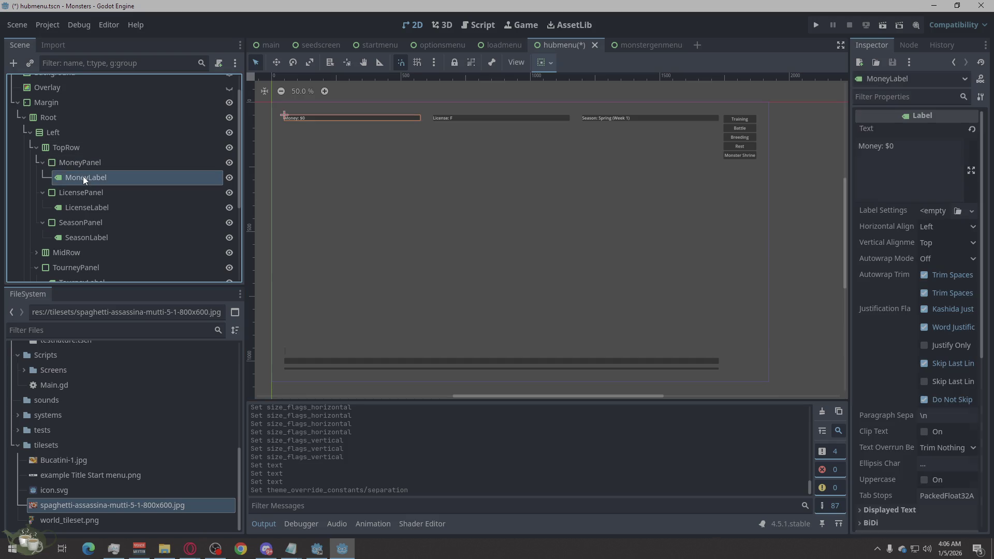
pyautogui.click(933, 231)
pyautogui.click(946, 258)
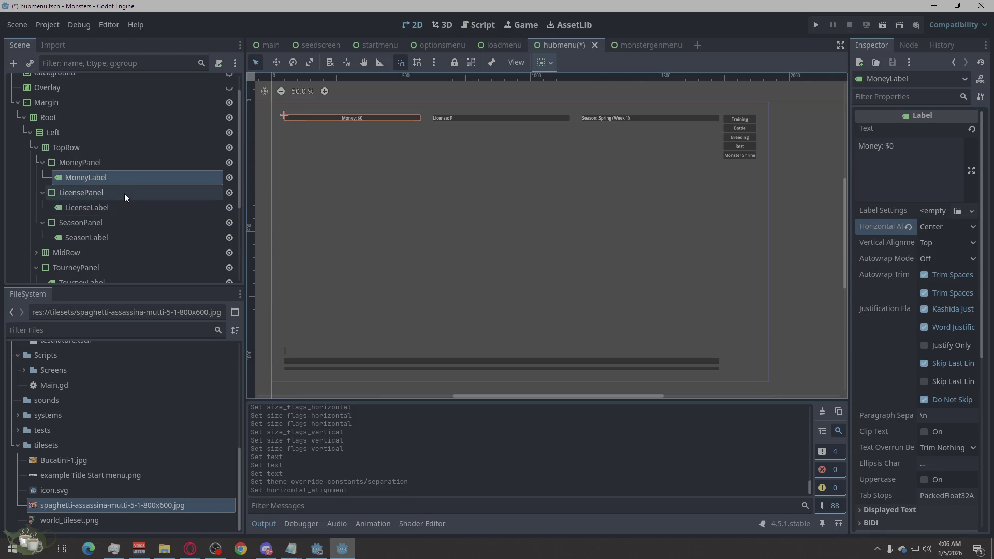
pyautogui.click(108, 208)
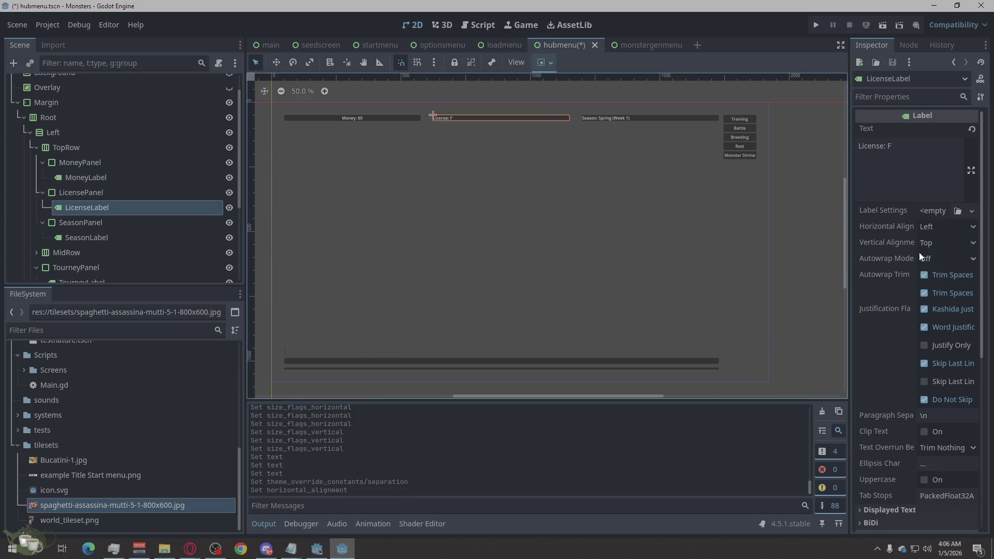
pyautogui.click(934, 226)
pyautogui.click(935, 258)
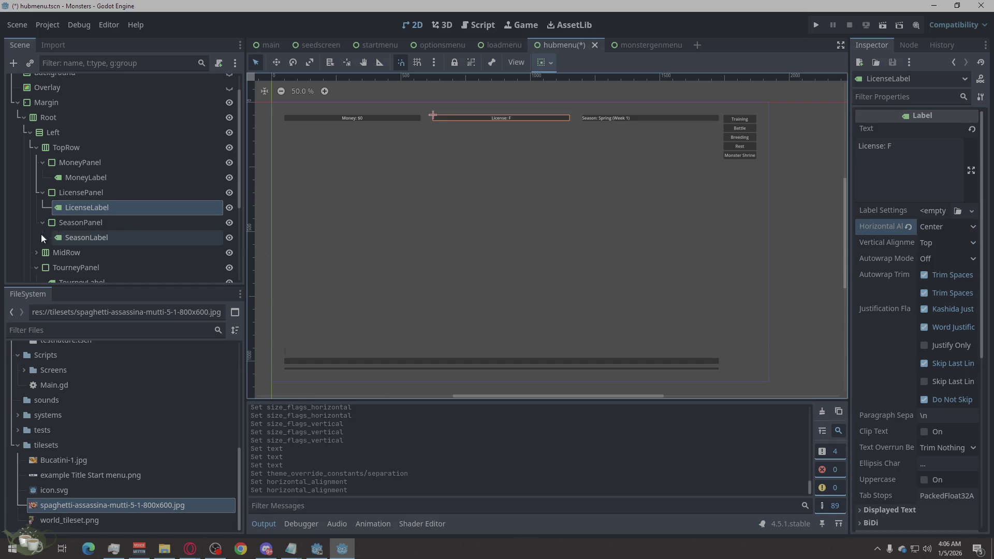
pyautogui.click(114, 240)
pyautogui.click(935, 227)
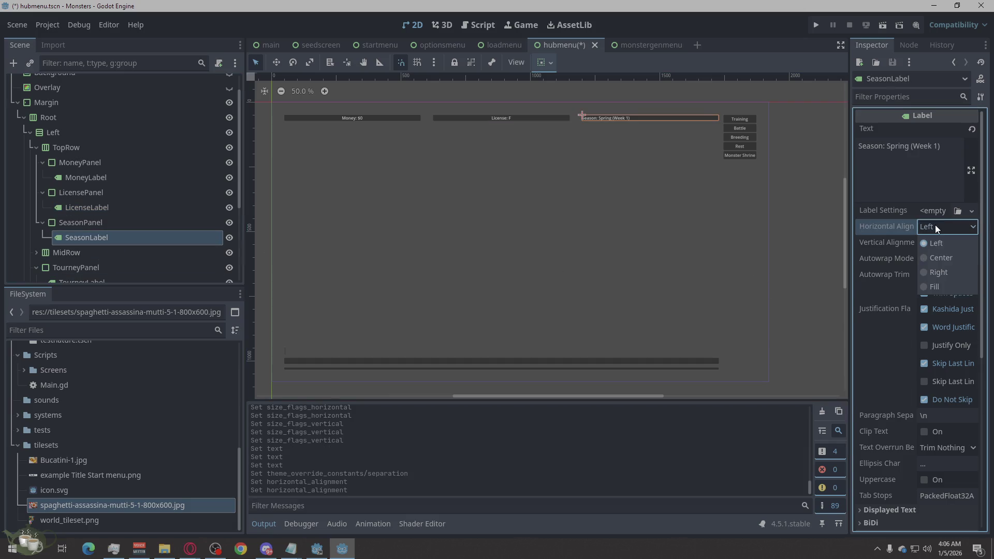
pyautogui.click(942, 256)
pyautogui.click(575, 275)
pyautogui.click(792, 288)
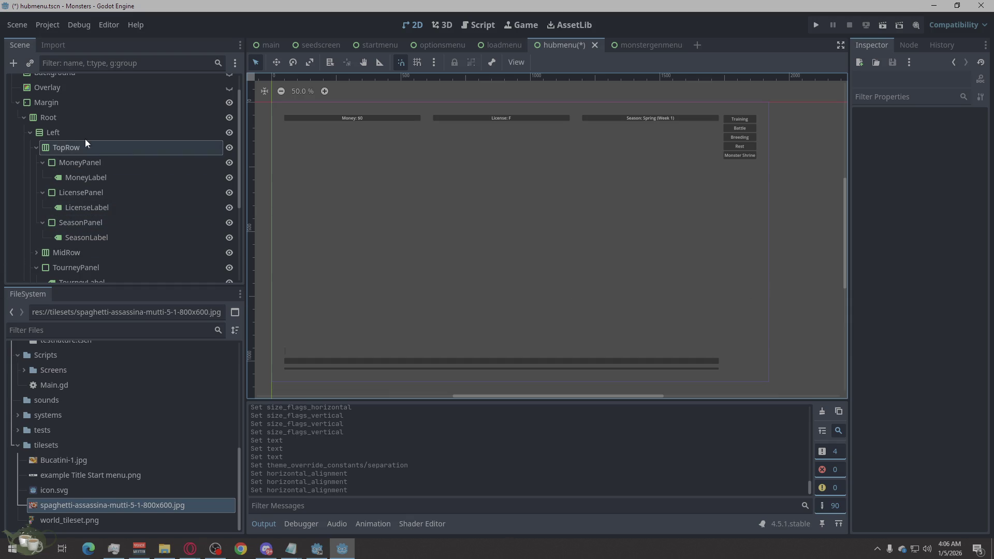
pyautogui.click(34, 146)
# - Collapse TopRow and tick Vertical Expand in MidRow's Container Sizing
pyautogui.click(36, 148)
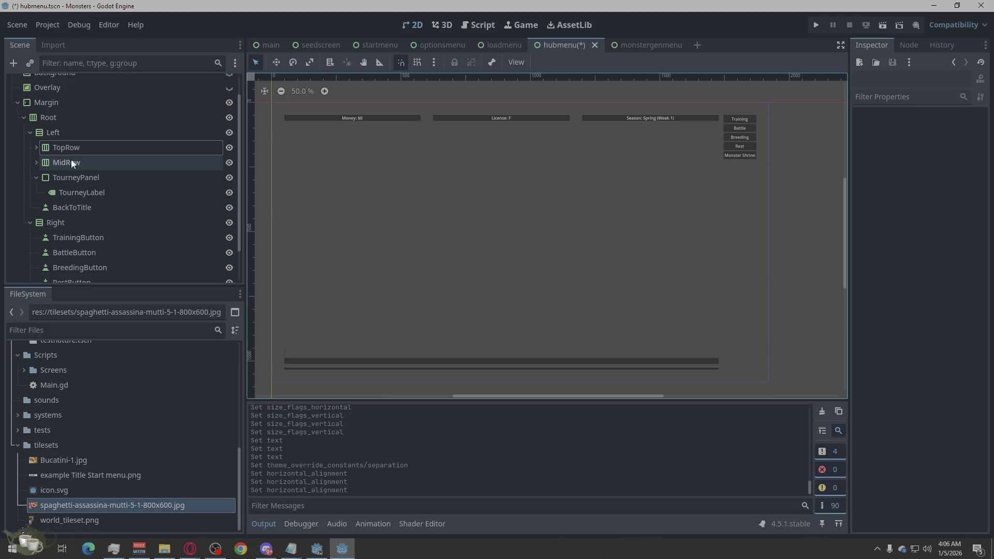
pyautogui.click(84, 163)
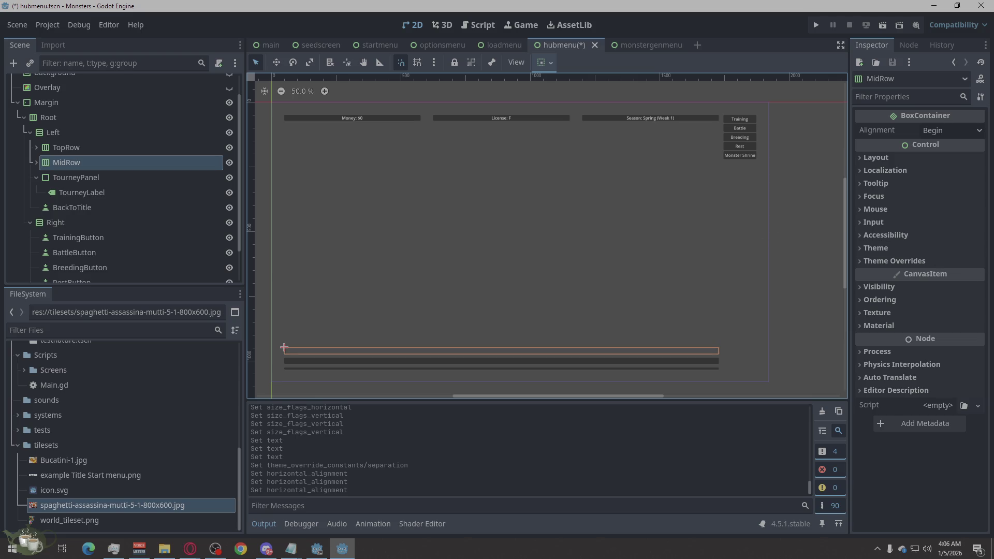
pyautogui.click(874, 158)
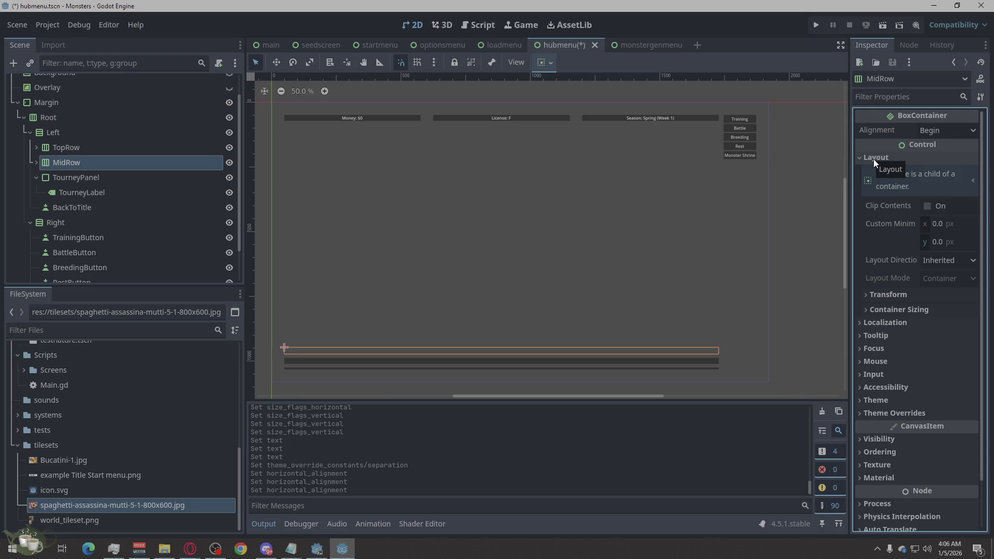
pyautogui.click(879, 310)
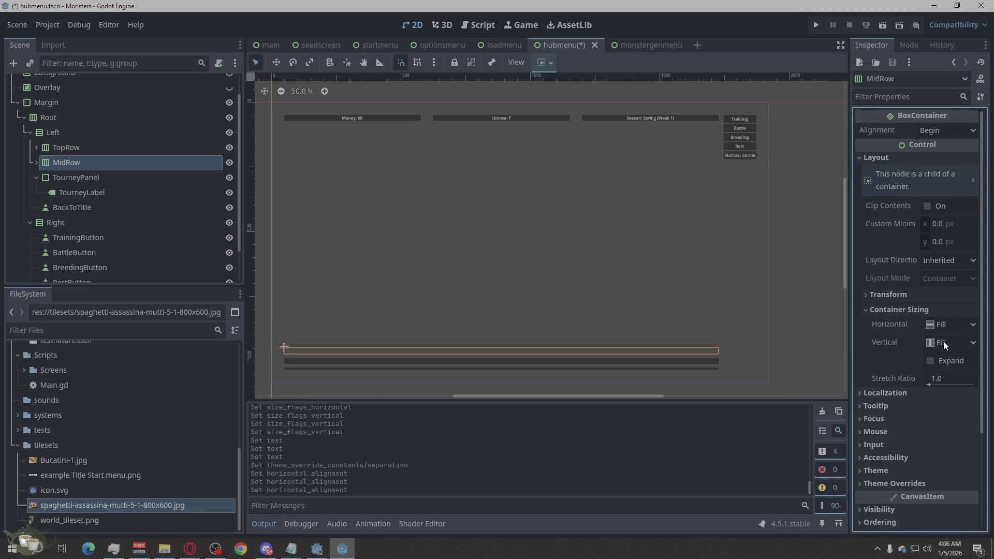
pyautogui.click(942, 360)
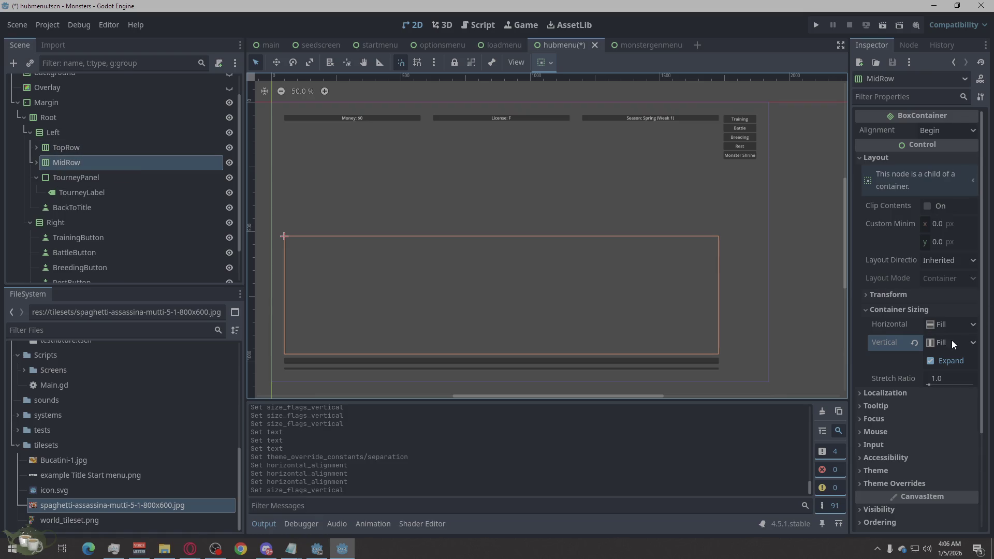
pyautogui.moveTo(903, 349)
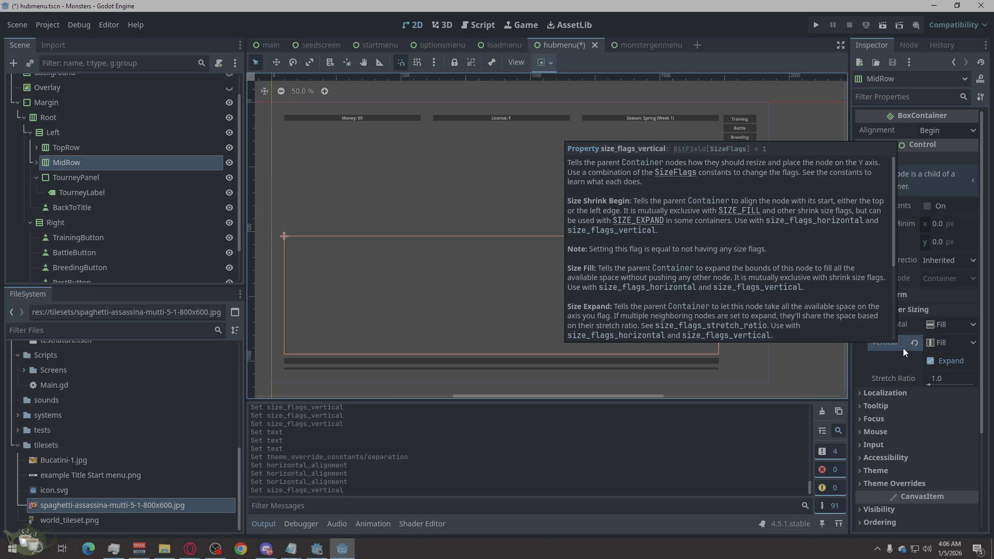
pyautogui.click(62, 150)
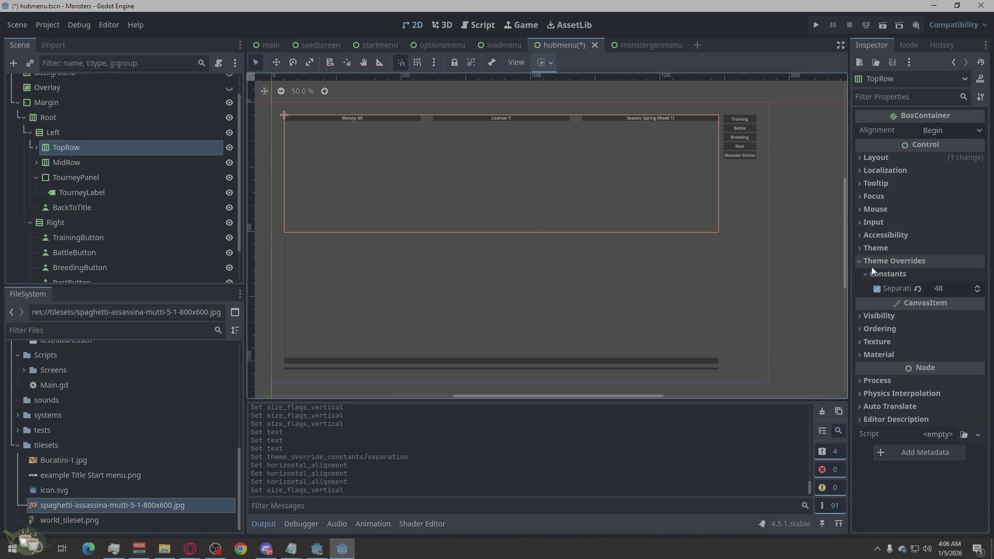
# - Set TopRow's vertical sizing to Shrink Begin, briefly trying horizontal Center
pyautogui.click(869, 161)
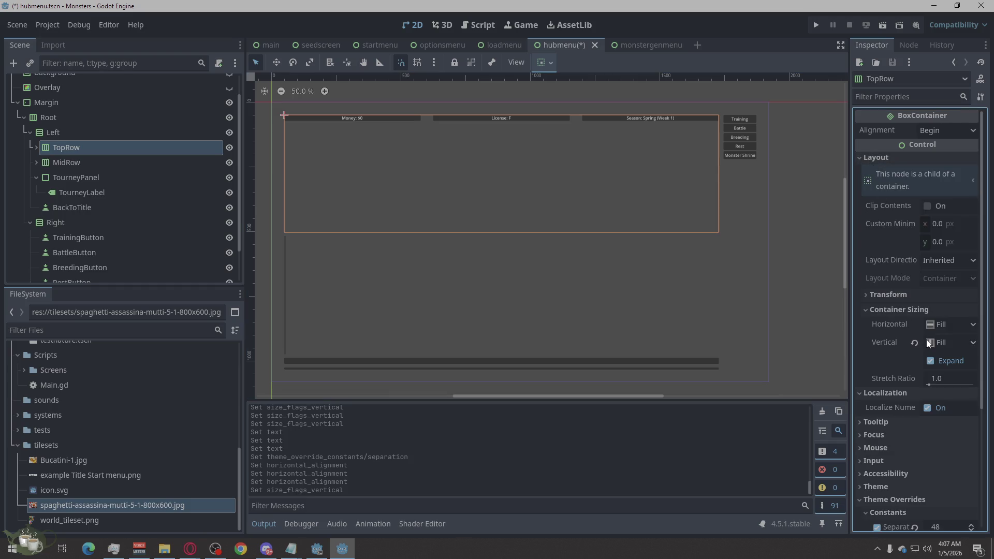
pyautogui.click(952, 325)
pyautogui.click(953, 325)
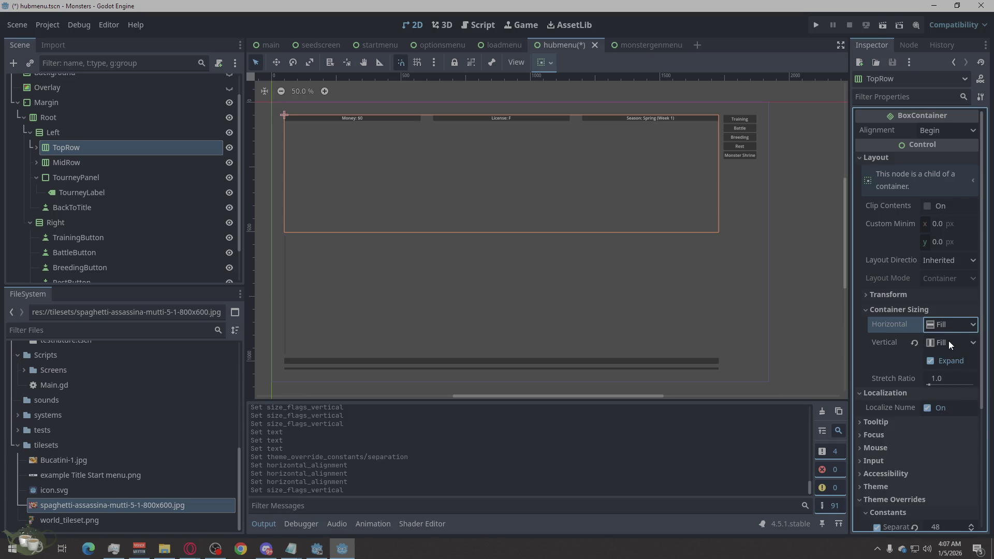
pyautogui.click(948, 341)
pyautogui.click(952, 325)
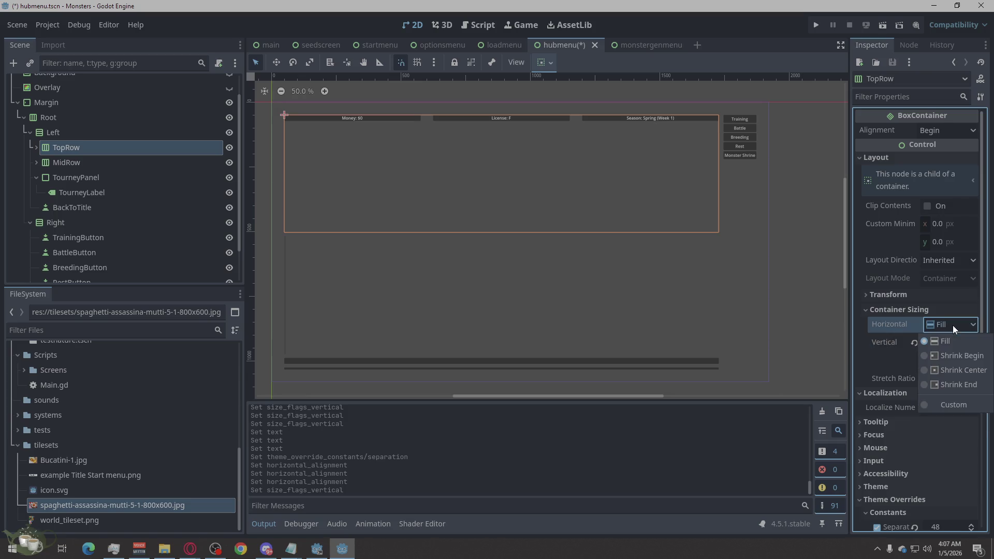
pyautogui.click(943, 368)
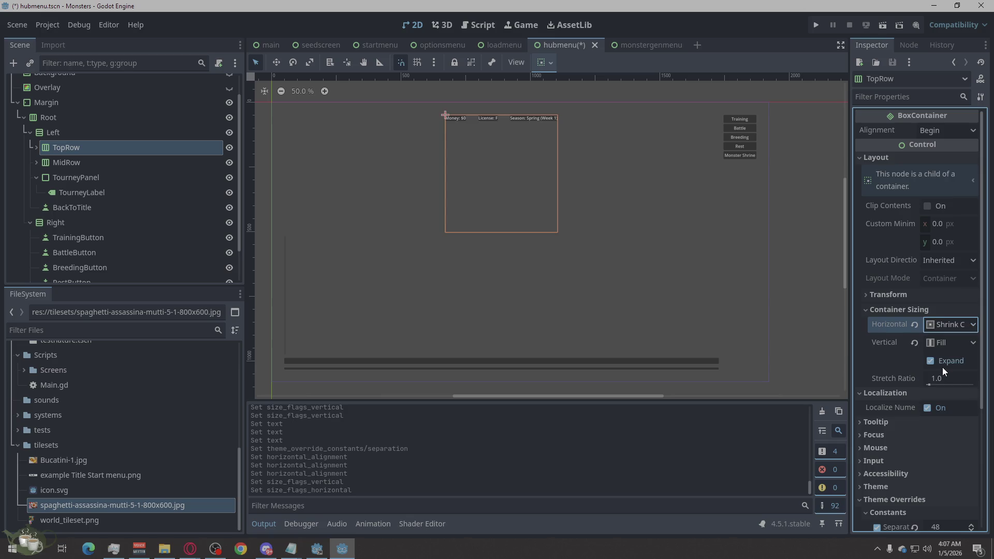
pyautogui.click(941, 341)
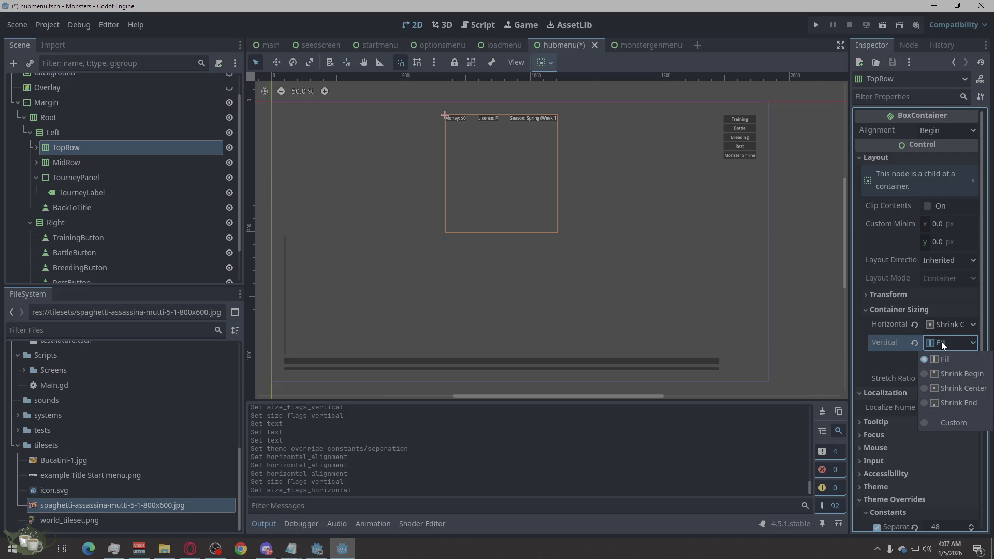
pyautogui.click(942, 373)
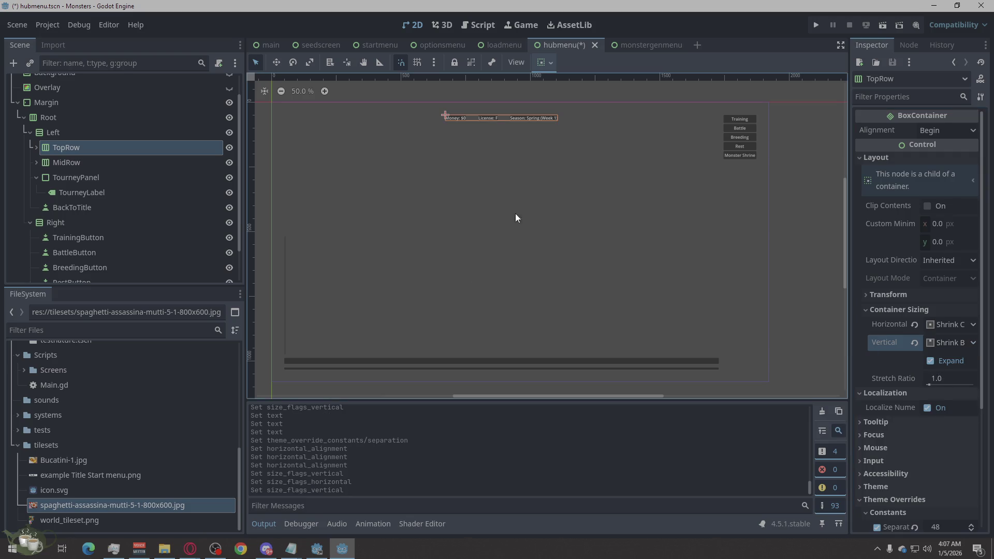
pyautogui.click(629, 95)
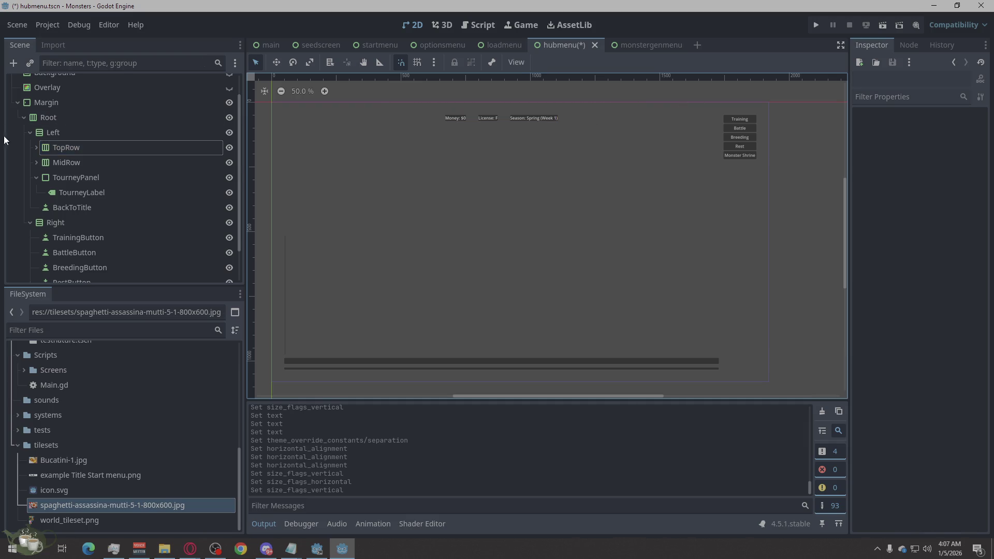
# - Restore TopRow's horizontal sizing to Fill so it spans the full width
pyautogui.click(114, 148)
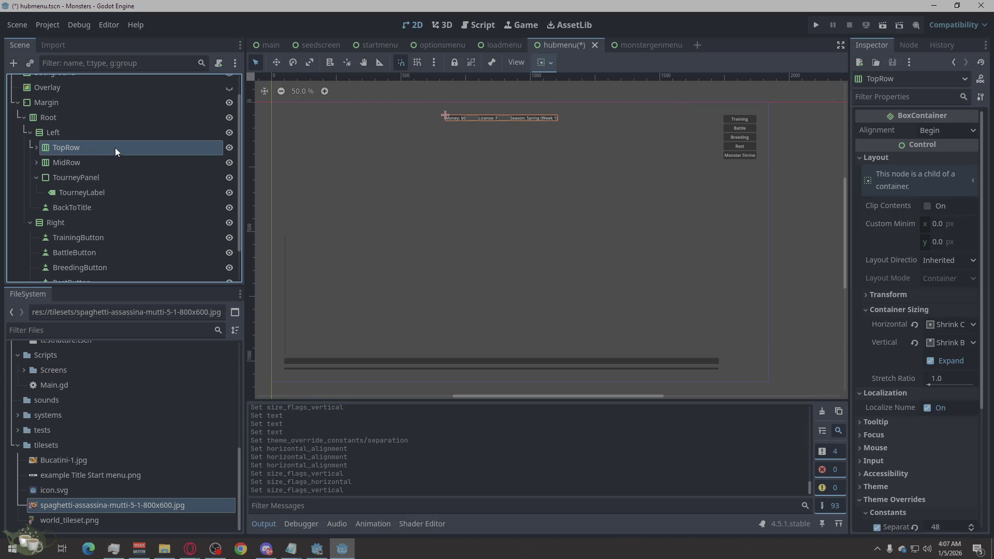
pyautogui.click(946, 328)
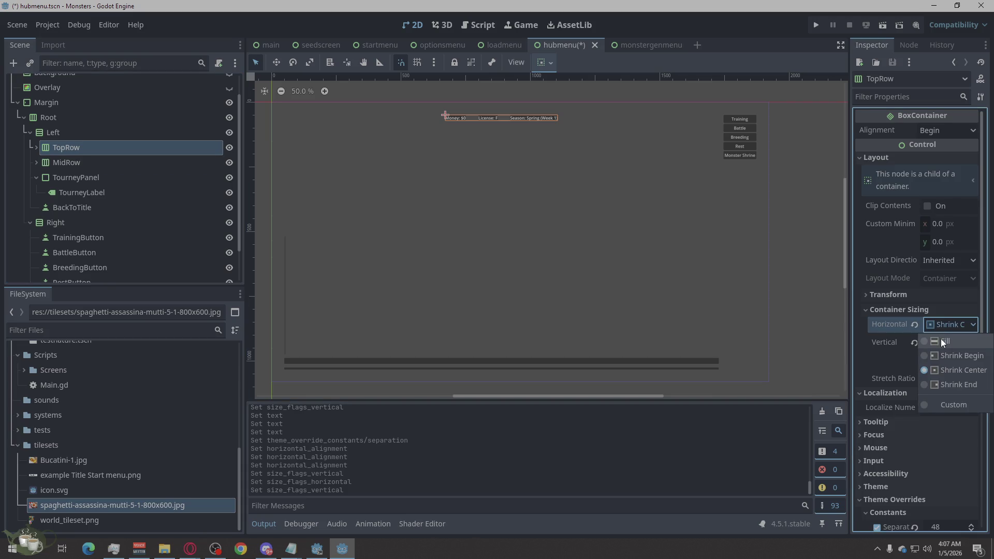
pyautogui.click(940, 338)
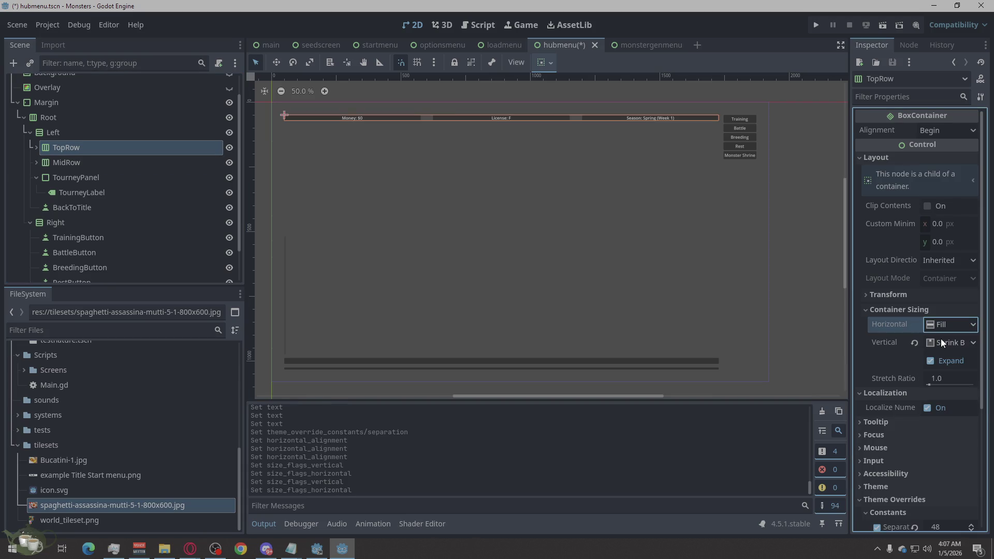
pyautogui.click(685, 102)
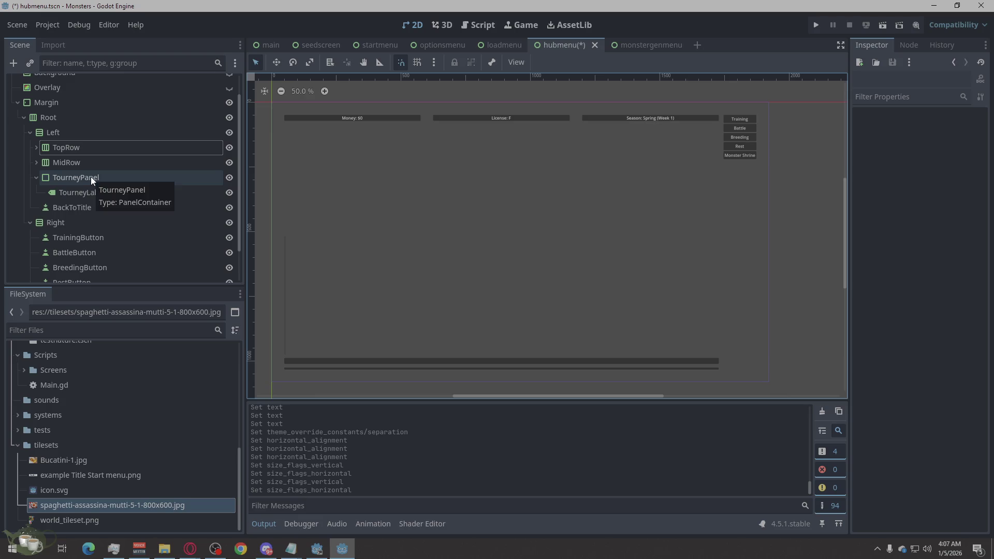
# - Test MidRow's vertical Expand on and off, leaving it at Fill with Expand enabled
pyautogui.click(95, 162)
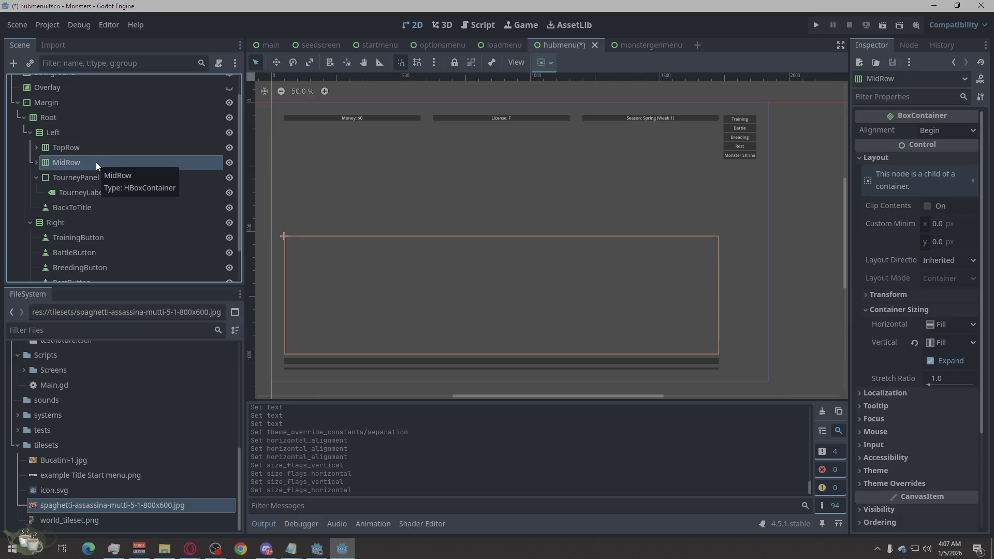
pyautogui.click(104, 150)
pyautogui.click(97, 163)
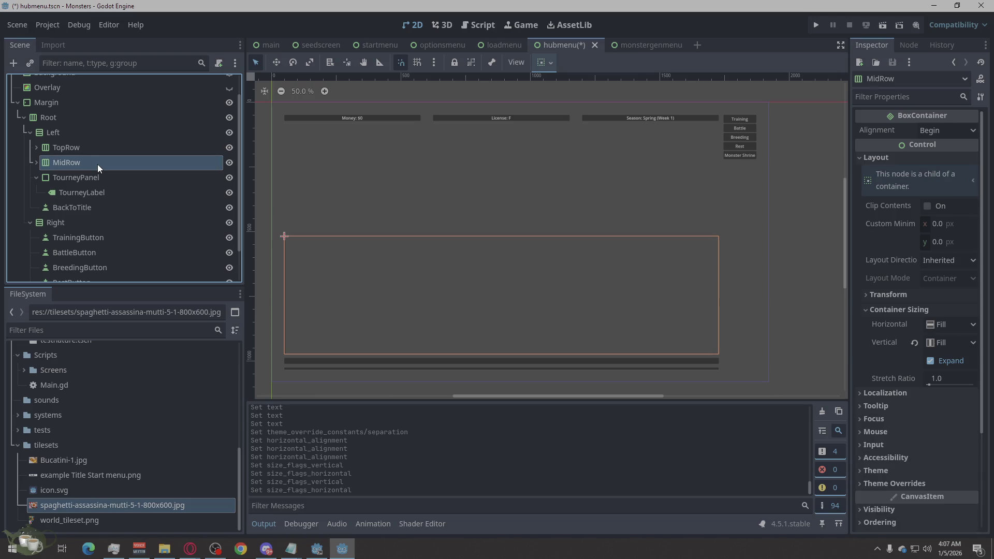
pyautogui.click(913, 361)
pyautogui.click(913, 360)
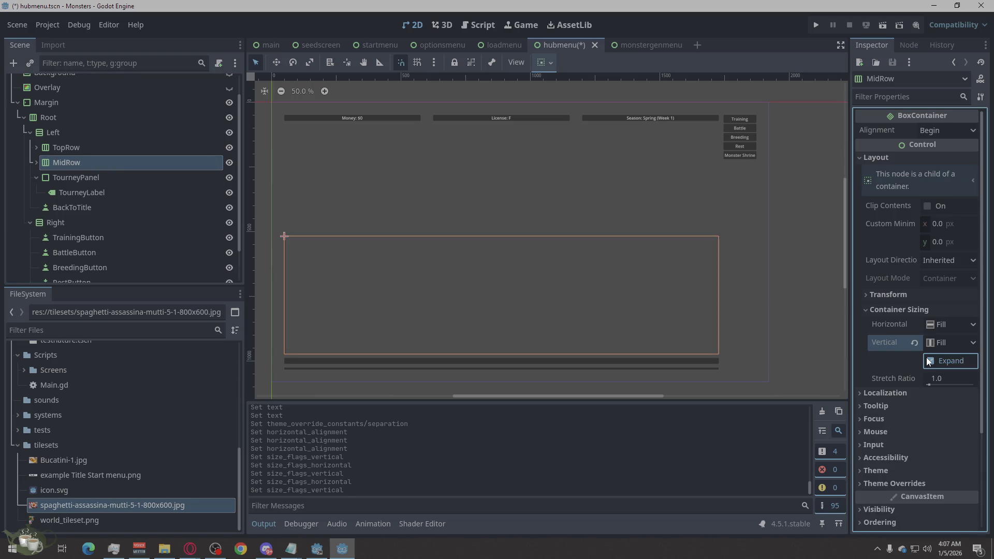
pyautogui.click(82, 147)
pyautogui.click(85, 132)
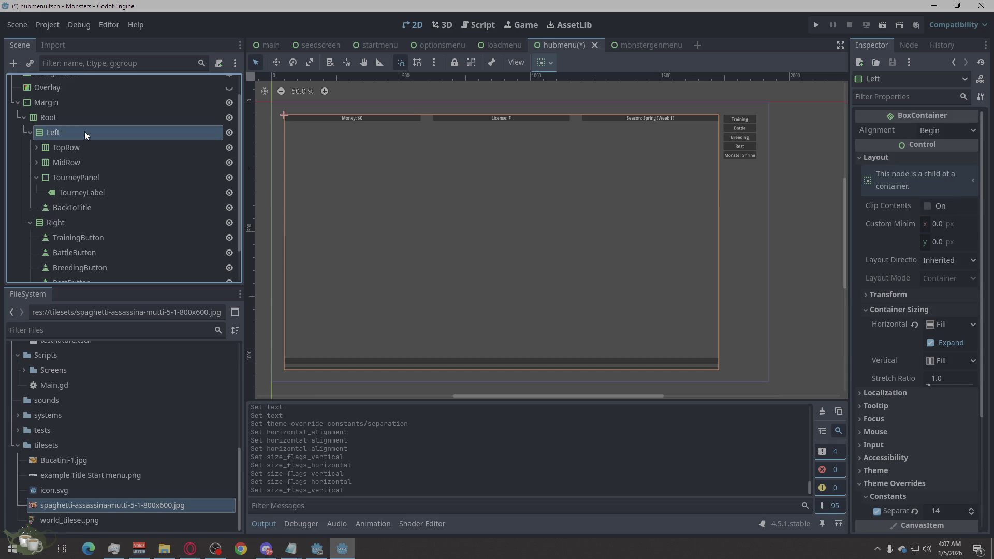
pyautogui.click(81, 148)
pyautogui.click(75, 161)
pyautogui.click(73, 175)
pyautogui.click(76, 164)
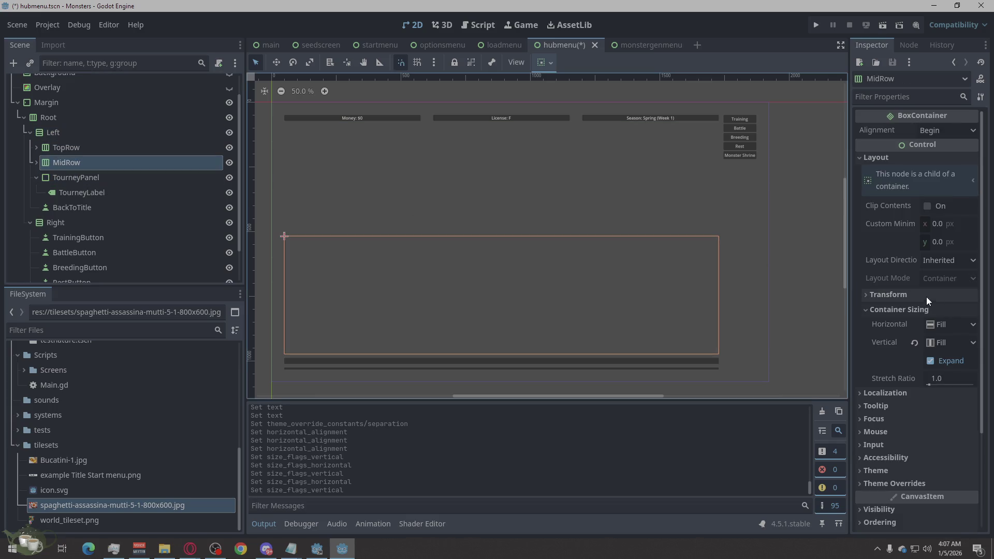
pyautogui.click(929, 363)
pyautogui.click(936, 342)
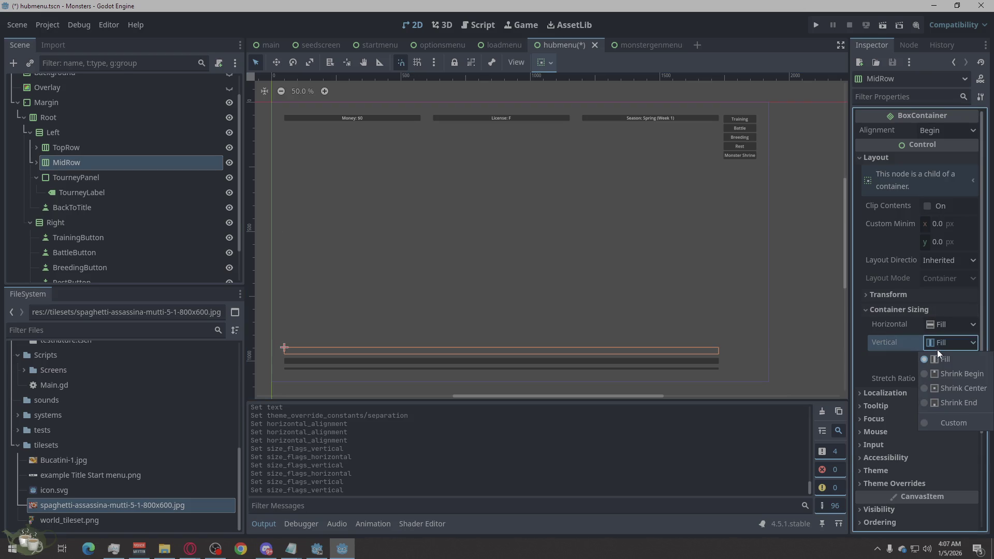
pyautogui.click(936, 341)
pyautogui.click(931, 360)
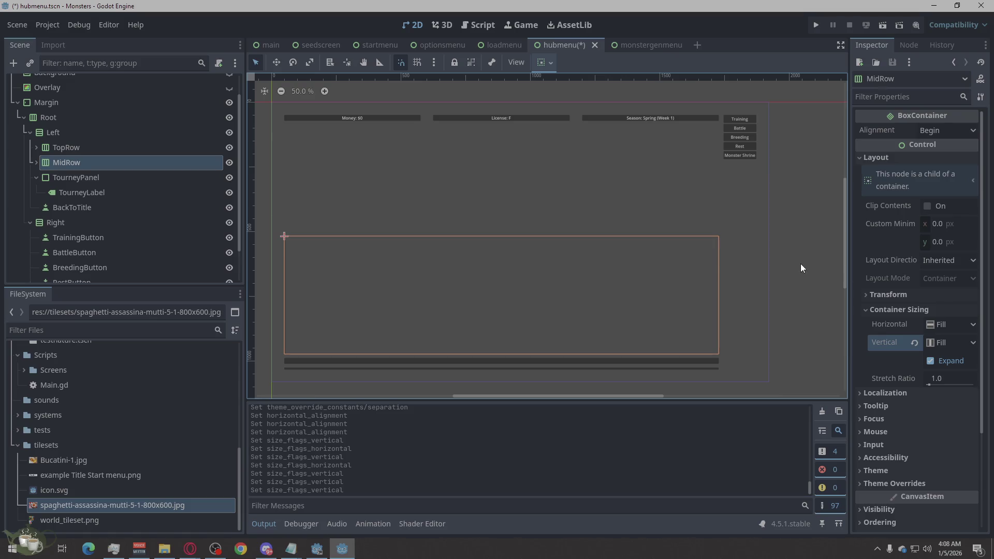
# - Expand MidRow to show its panels and override its Separation constant to 48
pyautogui.click(36, 163)
pyautogui.click(78, 176)
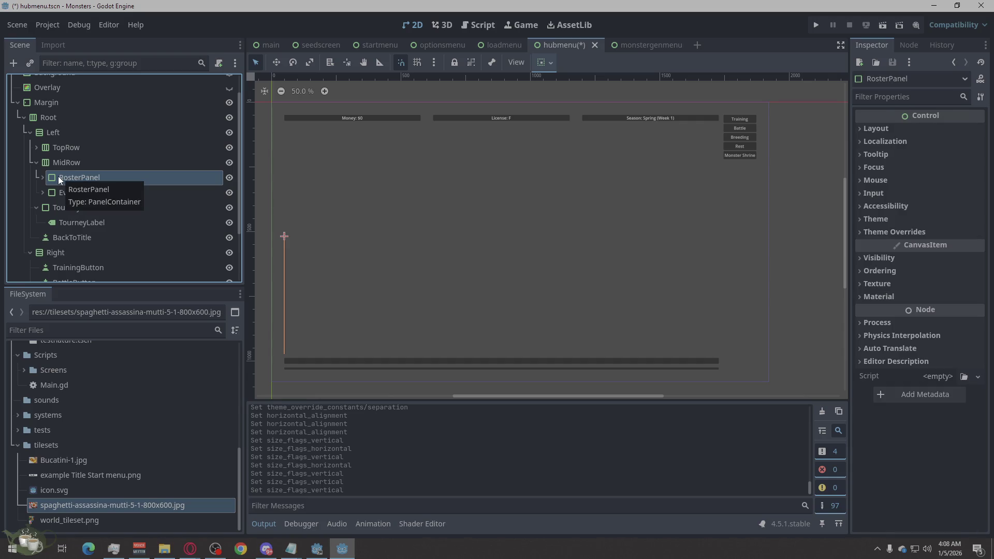
pyautogui.click(73, 165)
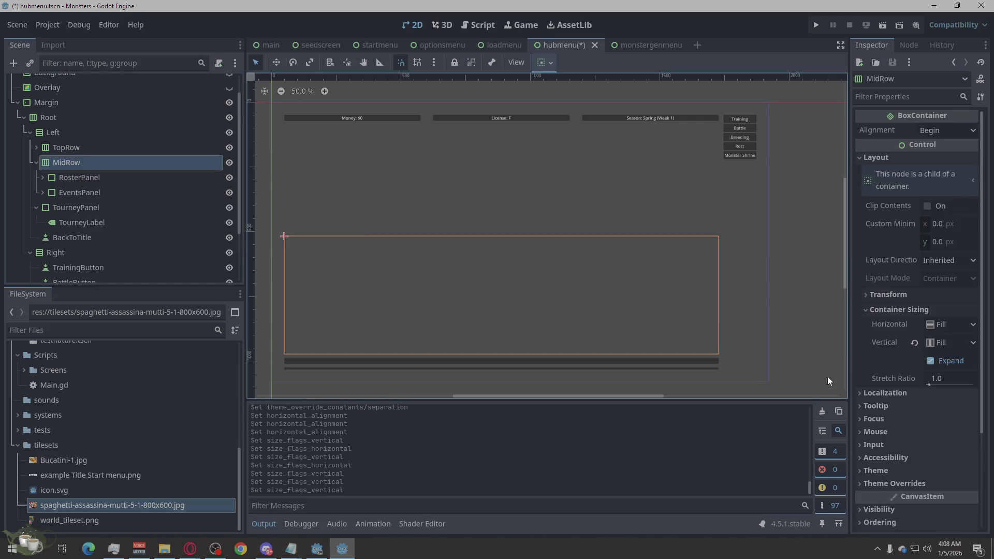
pyautogui.click(915, 481)
pyautogui.click(904, 495)
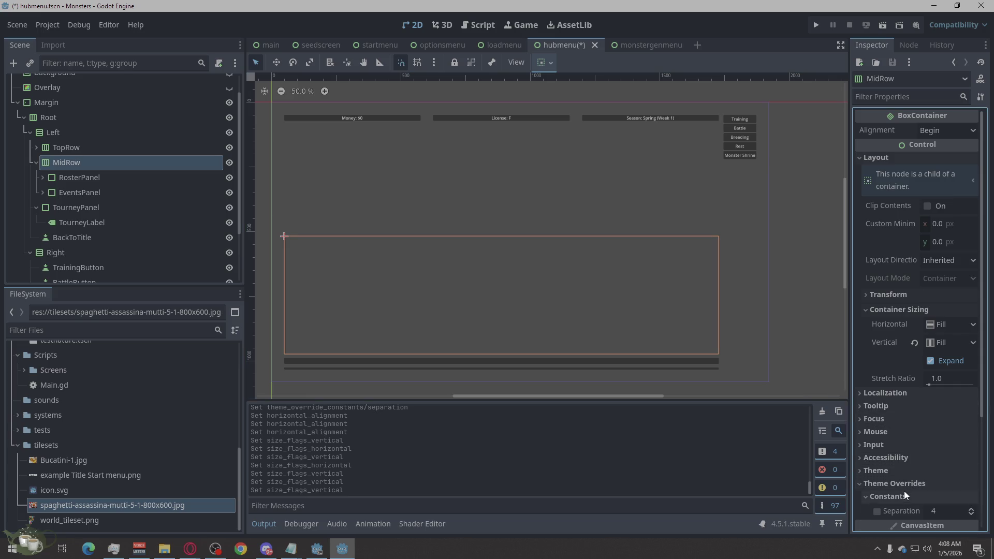
pyautogui.click(931, 510)
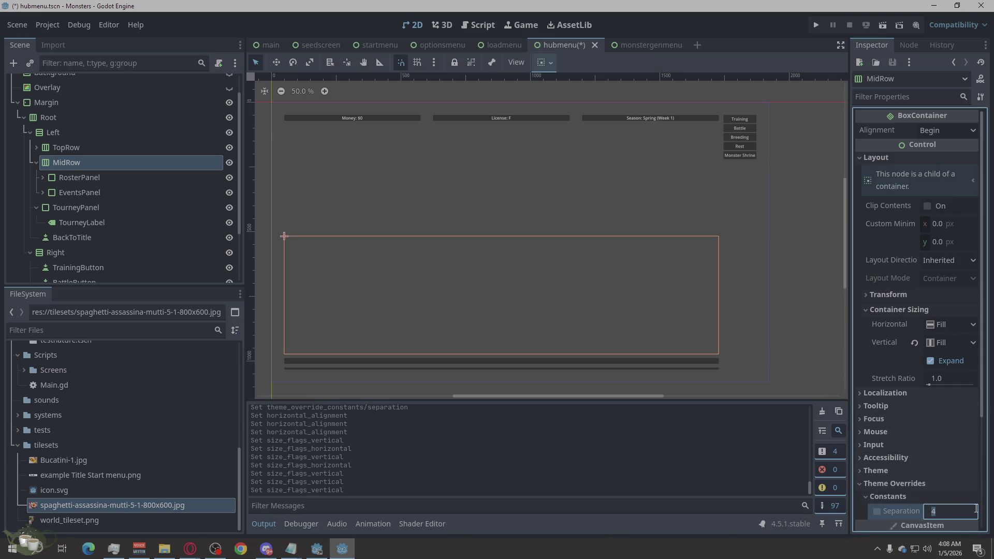
pyautogui.write('48')
pyautogui.press('Return')
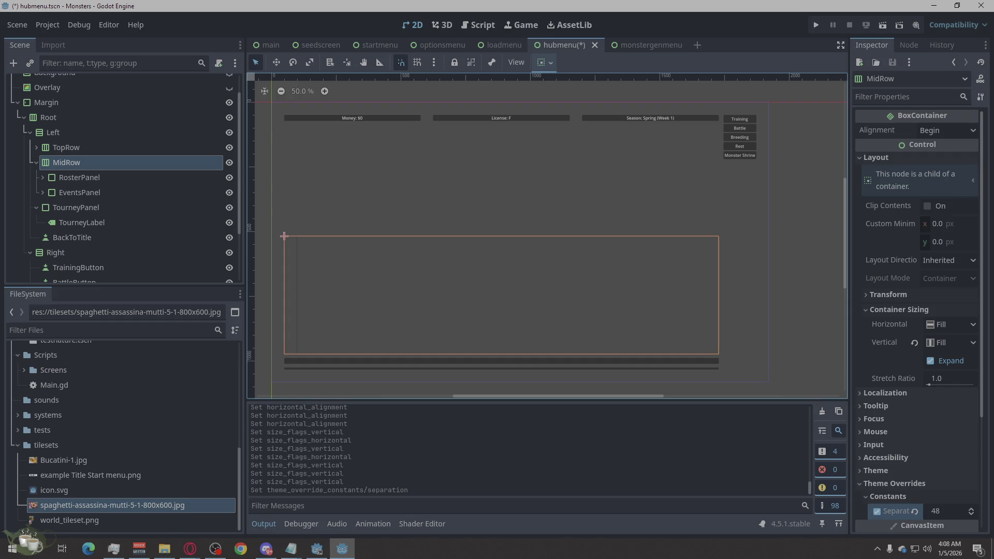
pyautogui.click(104, 178)
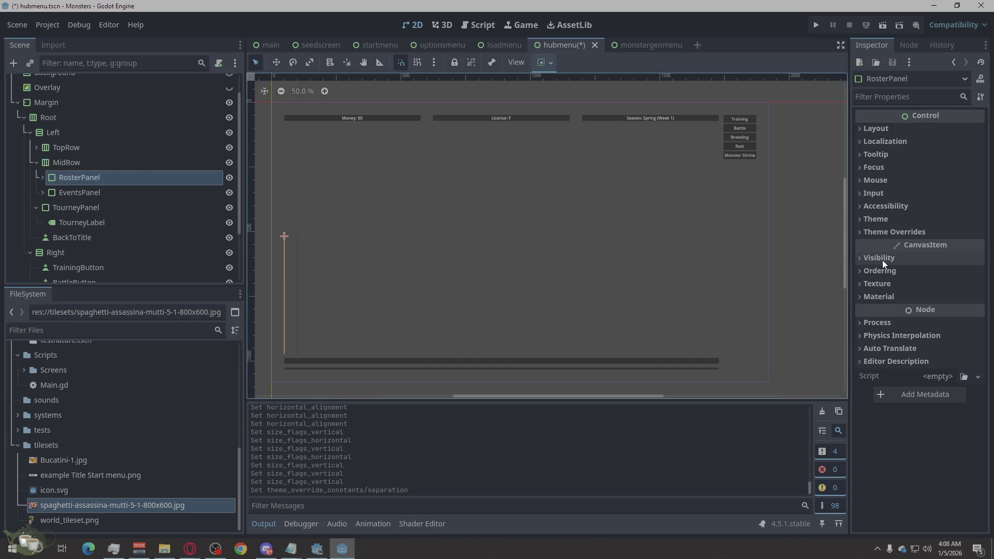
# - Tick Horizontal Expand on RosterPanel, then expand it to reveal RosterVBox and its children
pyautogui.click(906, 131)
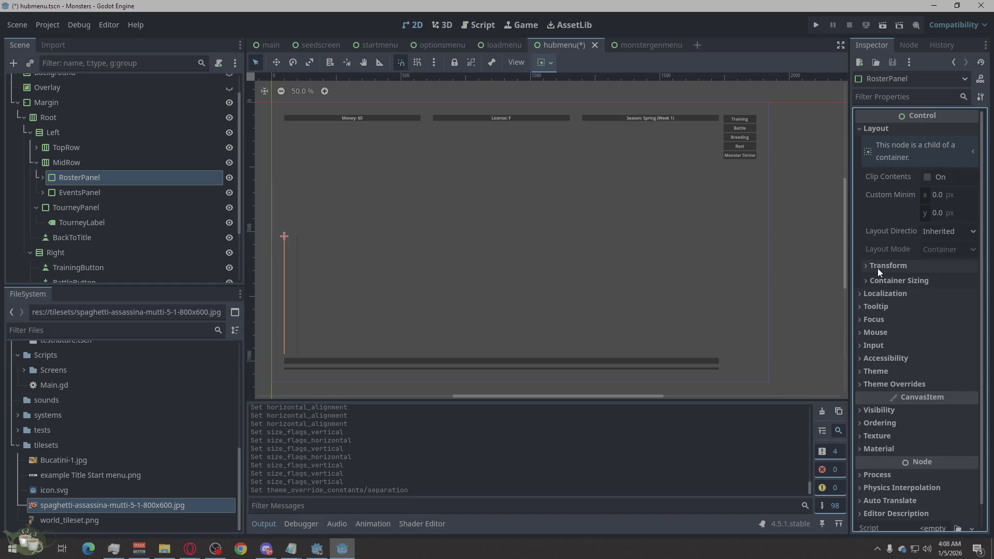
pyautogui.click(875, 281)
pyautogui.click(937, 313)
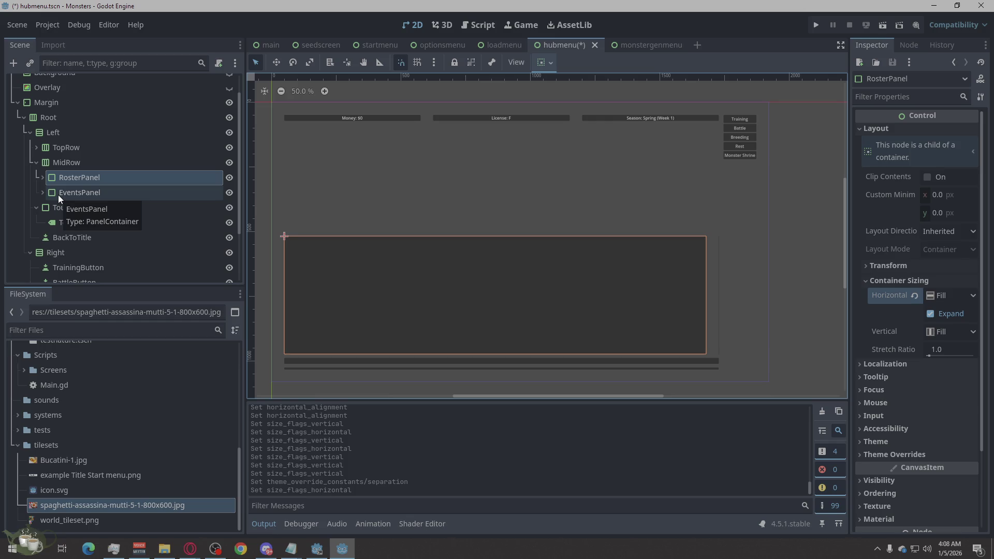
pyautogui.click(43, 177)
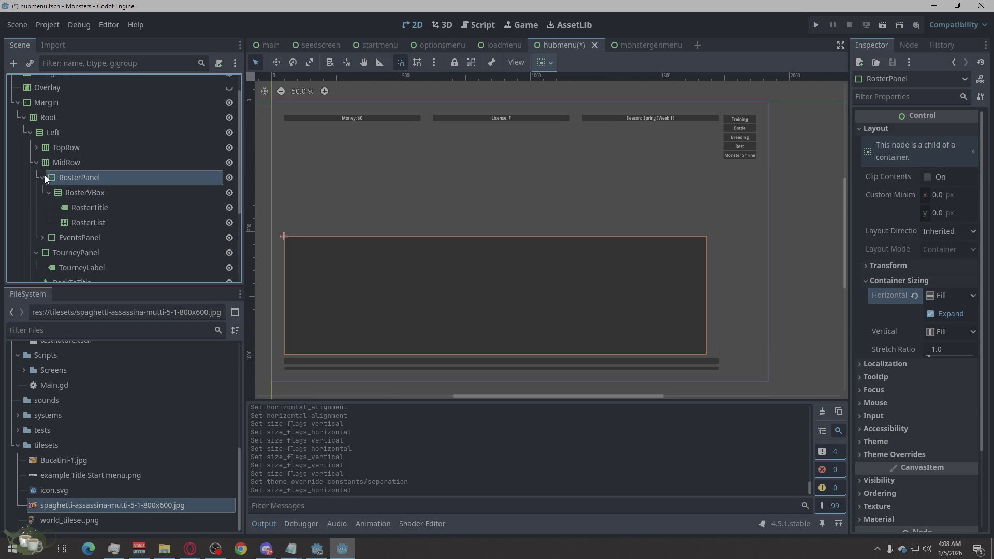
pyautogui.click(81, 193)
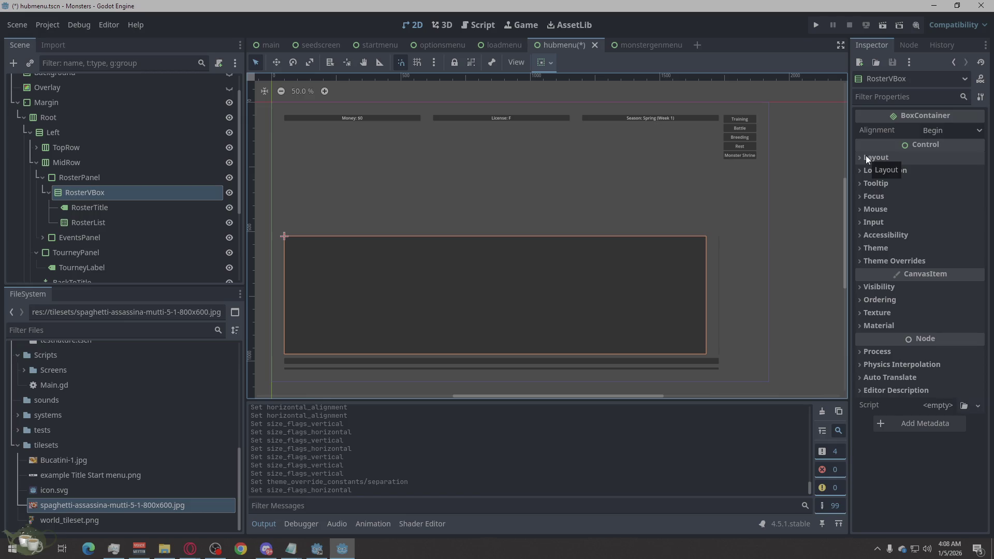
pyautogui.click(113, 224)
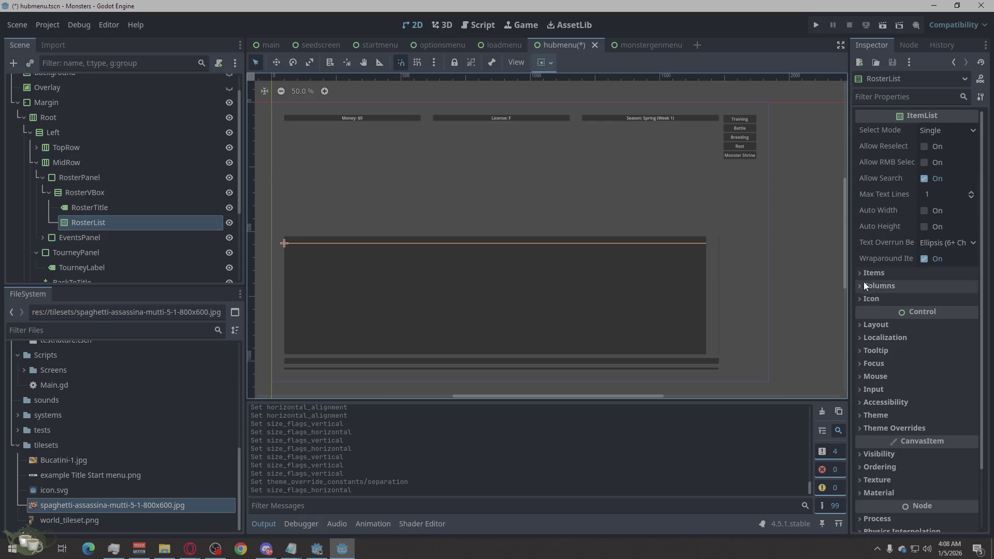
# - Tick Vertical Expand on RosterList so it fills the roster panel
pyautogui.click(869, 325)
pyautogui.scroll(-4, 897, 287)
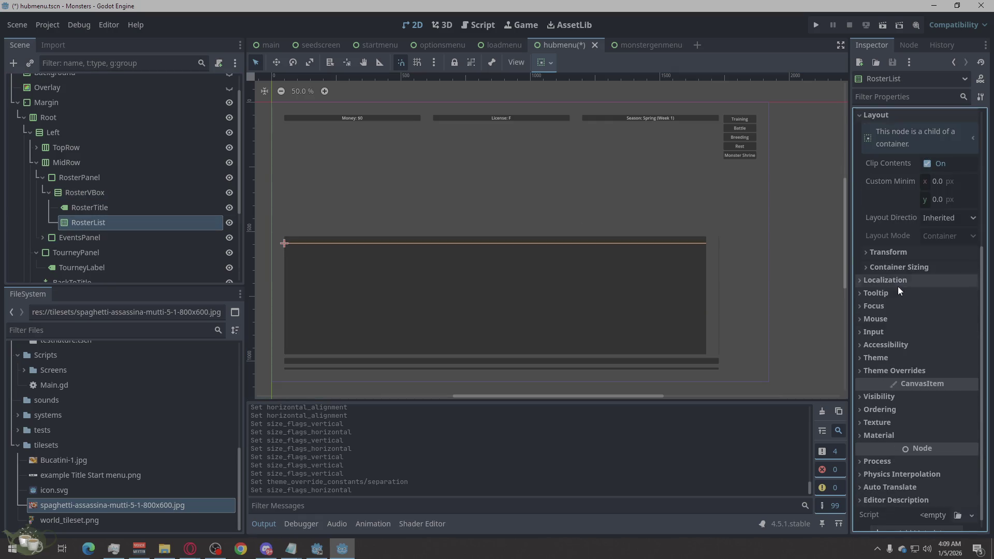
pyautogui.click(868, 266)
pyautogui.click(932, 318)
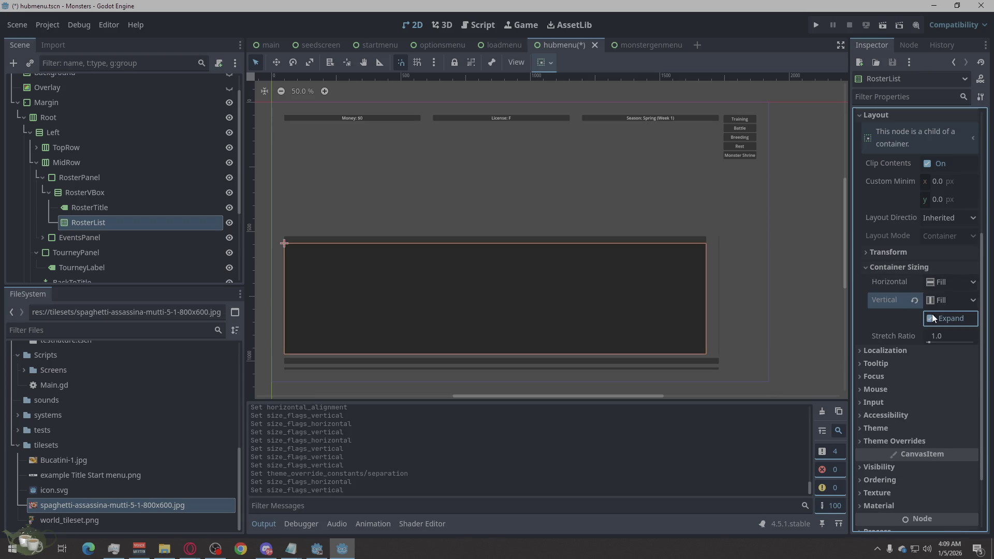
# - Rename the node to RosterTitle and set its label text to 'Roster'
pyautogui.click(102, 208)
pyautogui.click(101, 207)
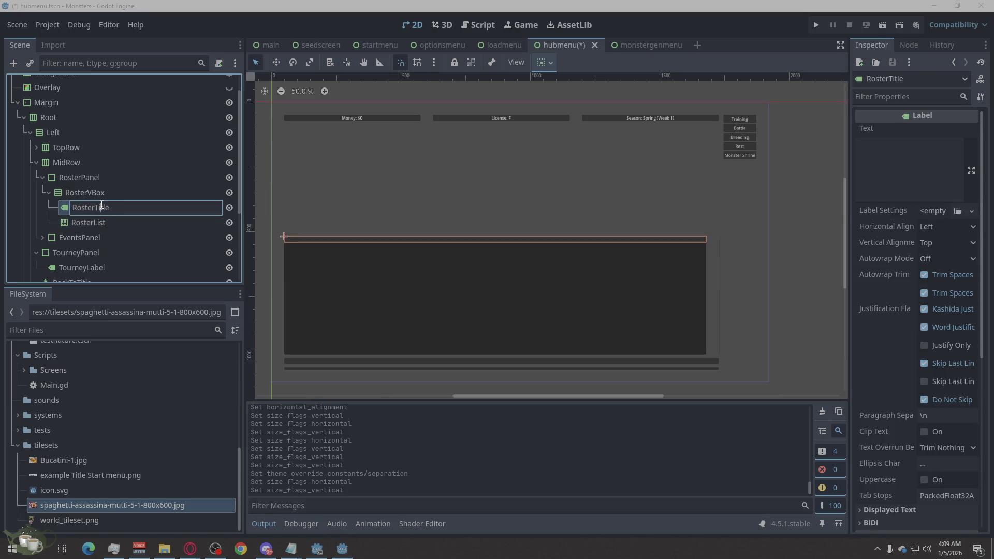
pyautogui.doubleClick(123, 209)
pyautogui.write('Rost')
pyautogui.write('erTitle')
pyautogui.press('Return')
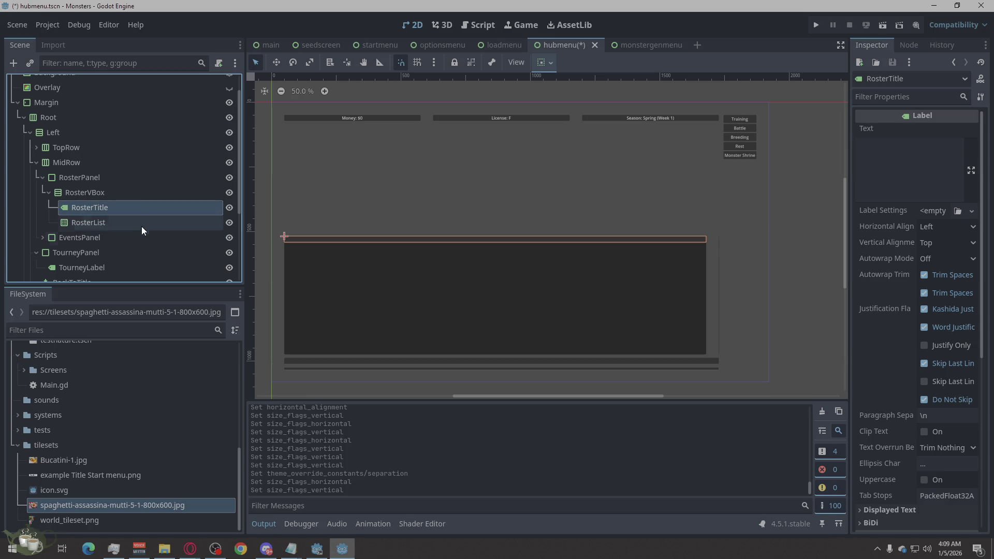
pyautogui.click(918, 152)
pyautogui.write('Roster')
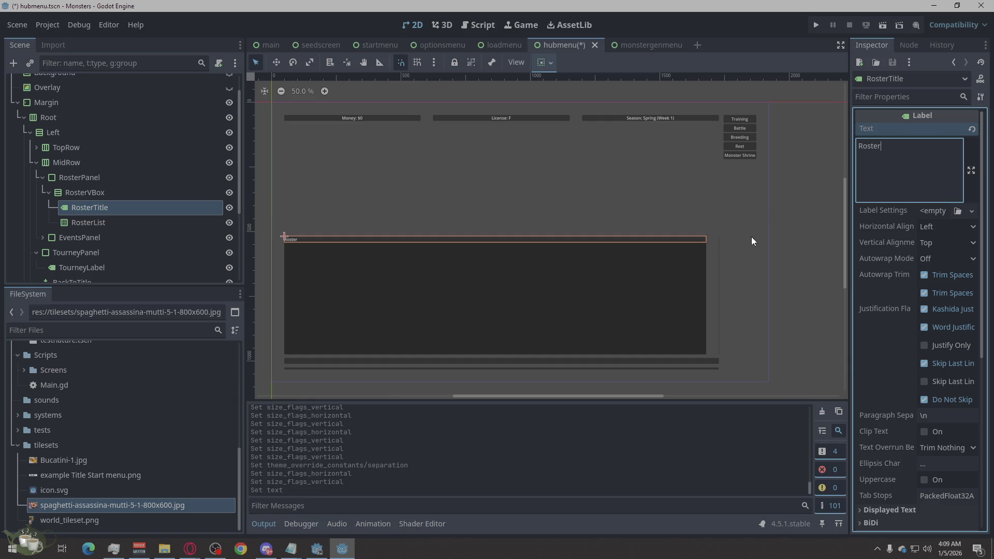
# - Collapse the RosterPanel branch and expand EventsPanel in the Scene tree
pyautogui.click(162, 220)
pyautogui.click(169, 195)
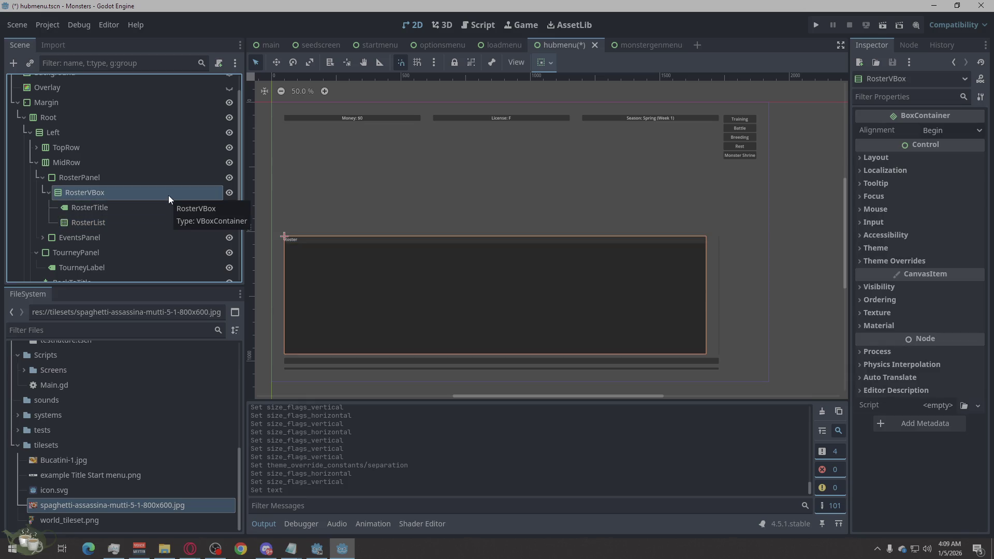
pyautogui.click(45, 174)
pyautogui.click(45, 176)
pyautogui.click(44, 191)
# - Turn on Horizontal Expand for EventsPanel so it sits beside the Roster panel
pyautogui.rightClick(70, 192)
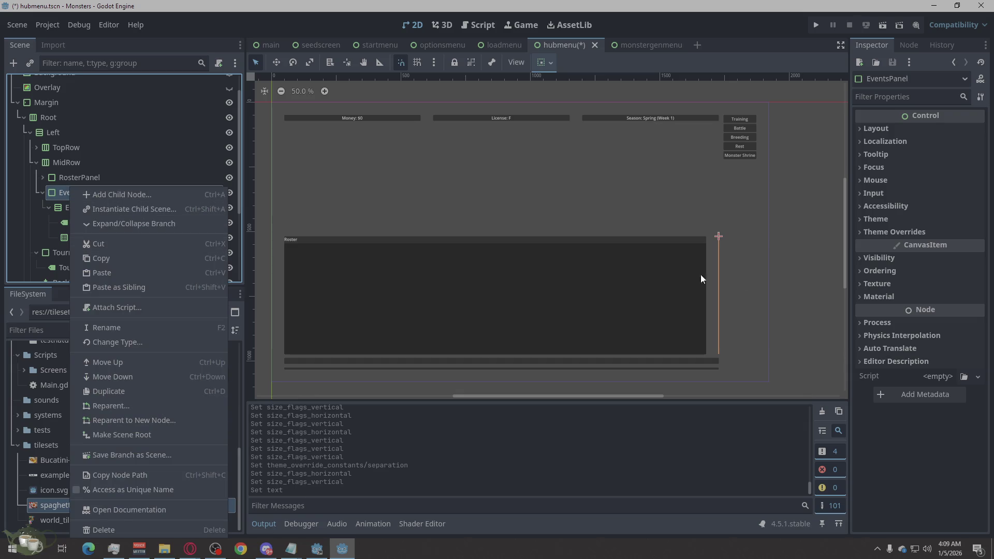
pyautogui.click(877, 129)
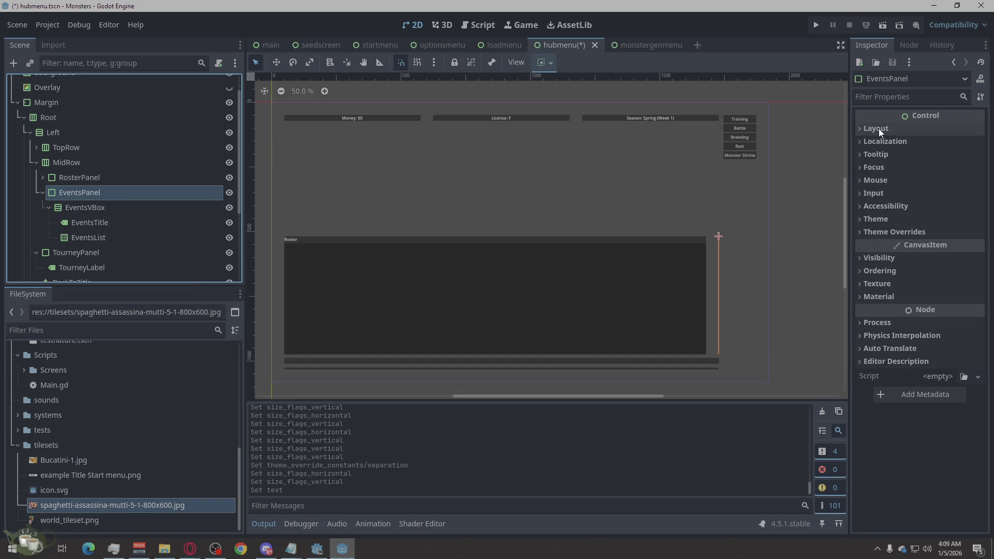
pyautogui.click(879, 129)
pyautogui.click(884, 280)
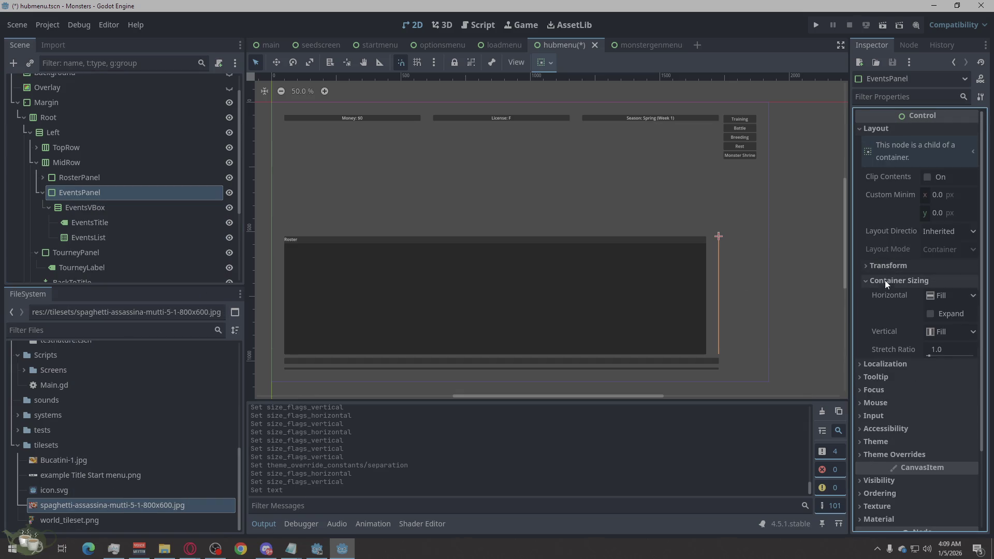
pyautogui.click(939, 312)
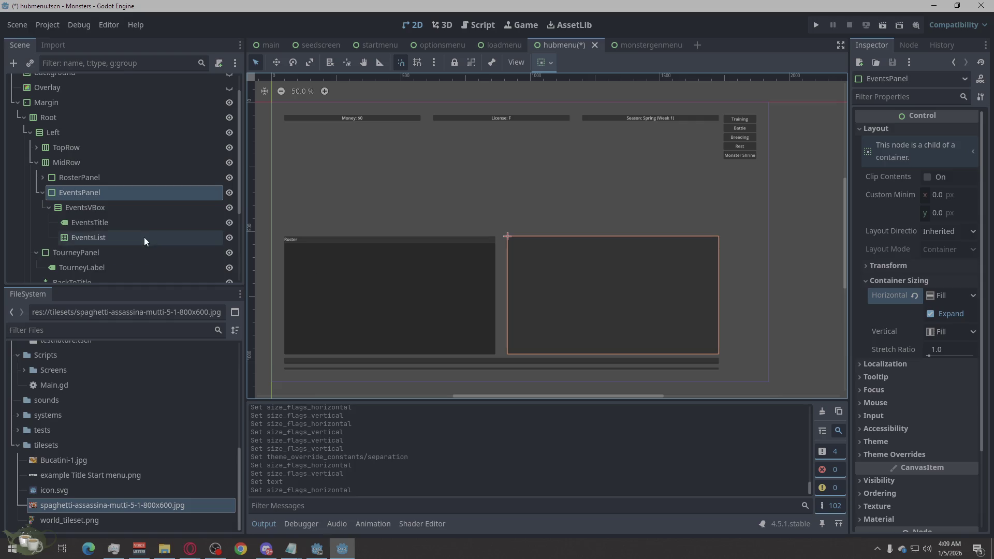
# - Set the EventsTitle label's text to 'Events'
pyautogui.click(96, 180)
pyautogui.click(93, 188)
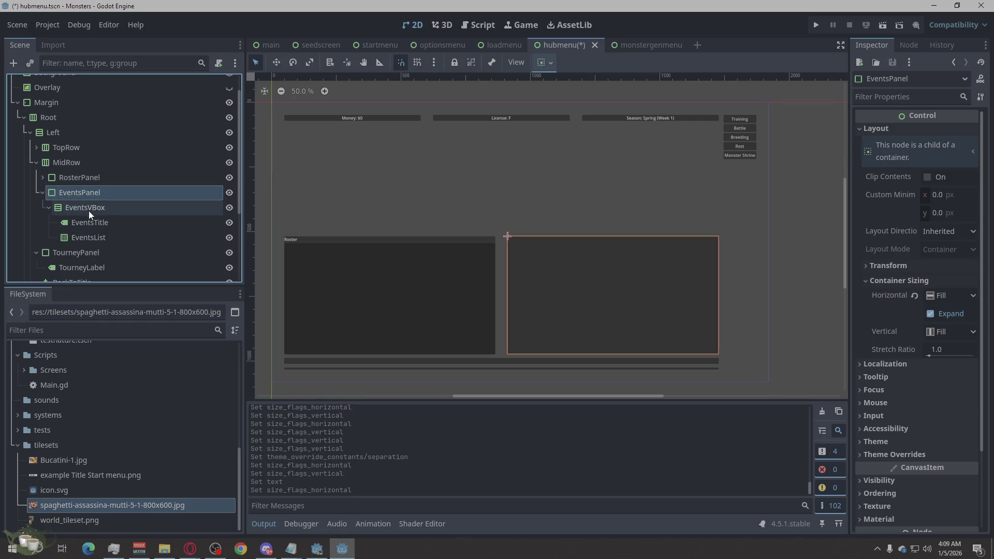
pyautogui.click(88, 209)
pyautogui.click(86, 222)
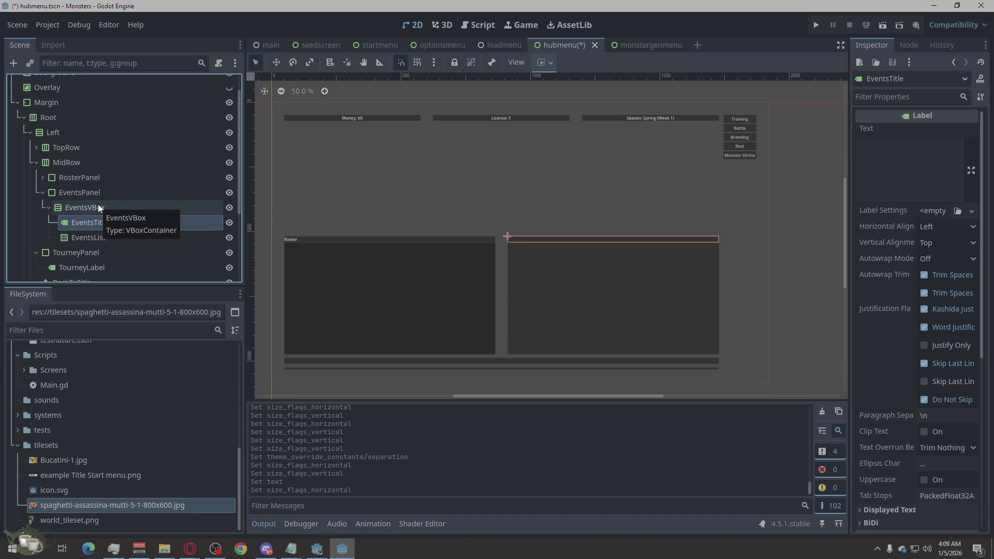
pyautogui.click(98, 207)
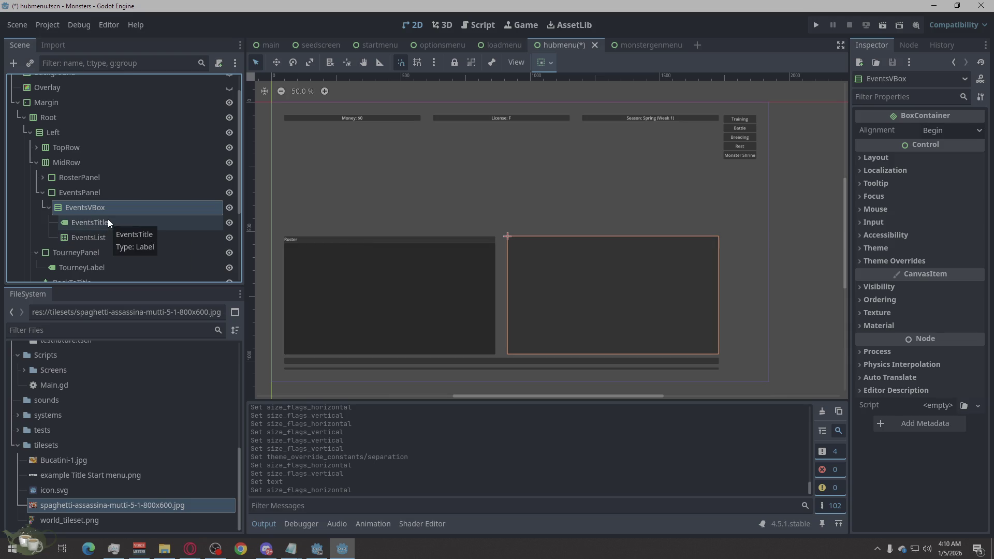
pyautogui.click(108, 219)
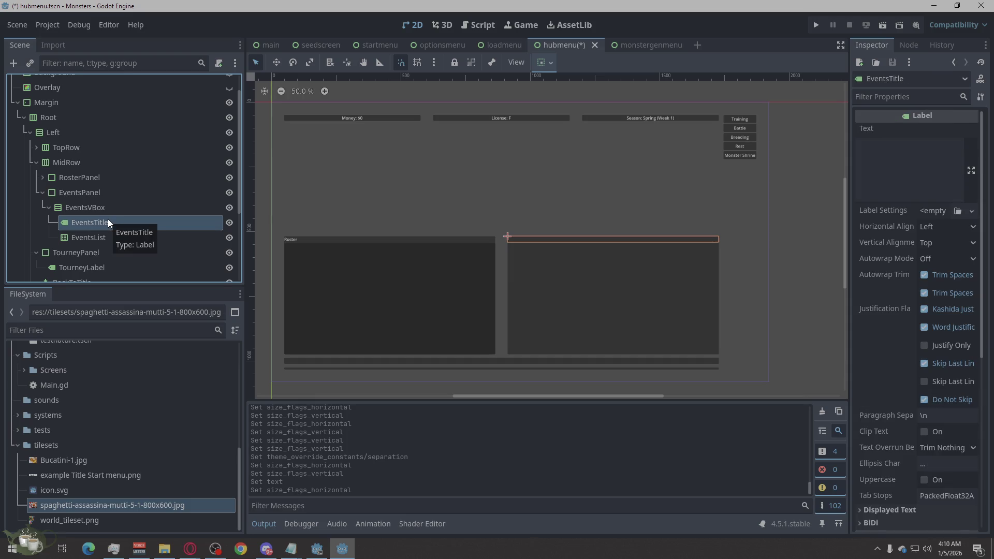
pyautogui.click(943, 178)
pyautogui.write('Events')
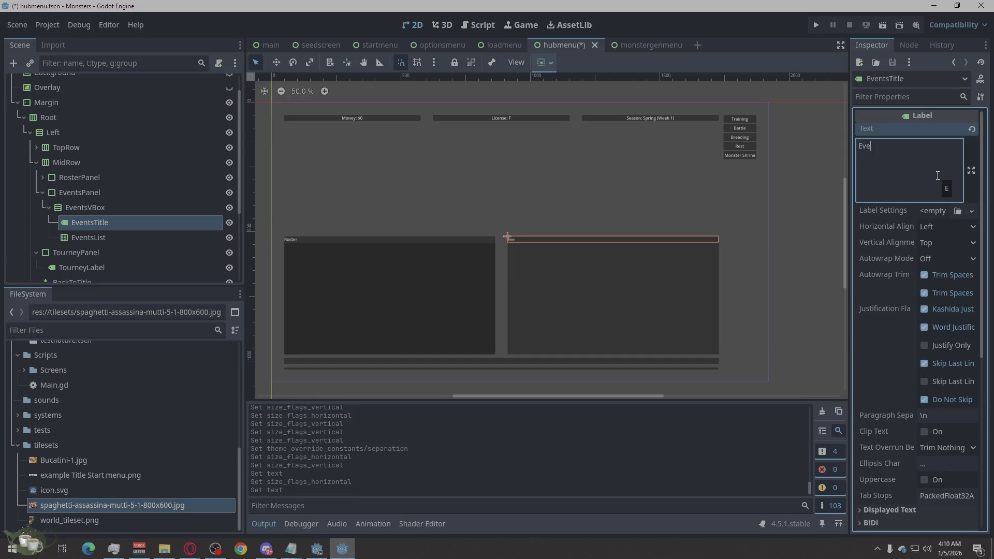
# - Enable Vertical Expand on EventsList so the list fills the Events panel
pyautogui.click(538, 186)
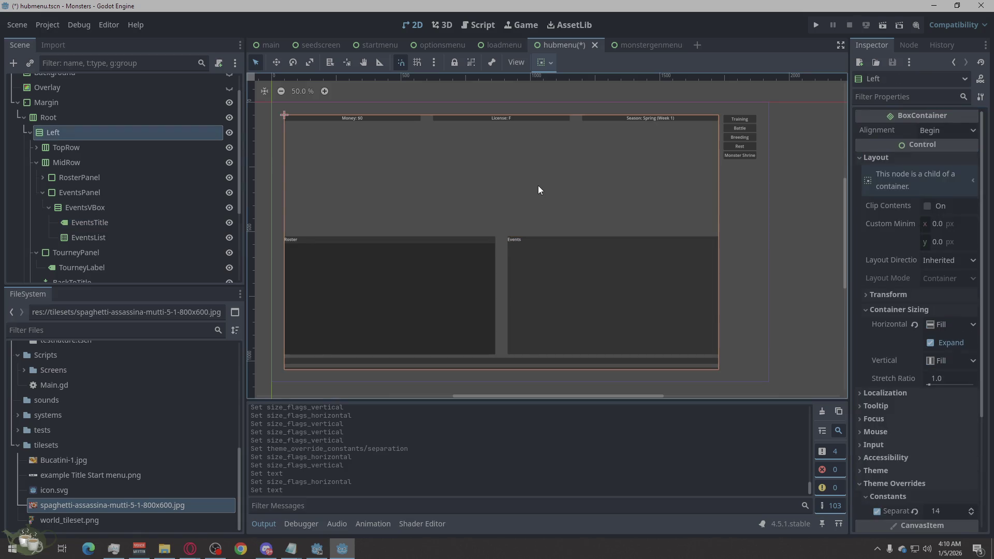
pyautogui.click(93, 235)
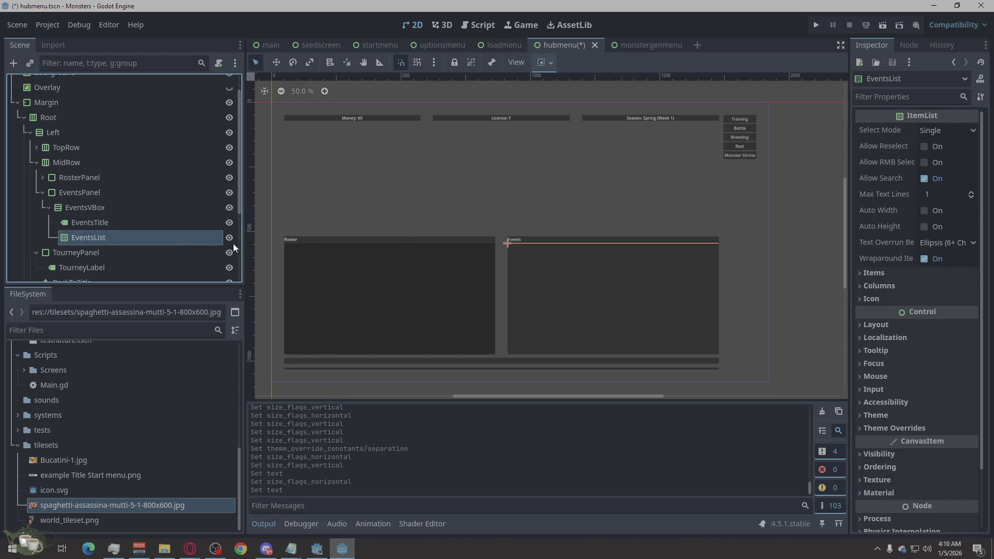
pyautogui.click(871, 325)
pyautogui.scroll(-2, 932, 393)
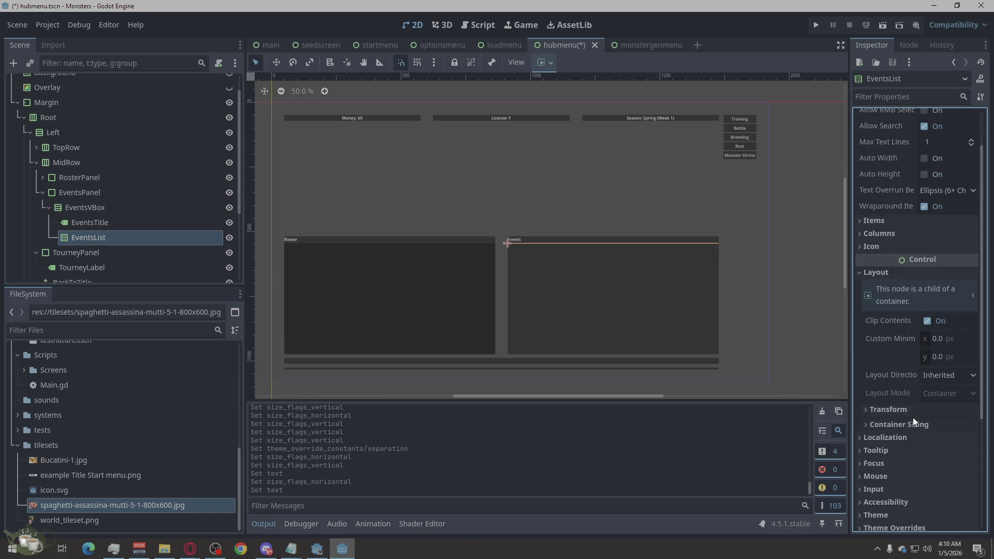
pyautogui.click(901, 423)
pyautogui.click(943, 476)
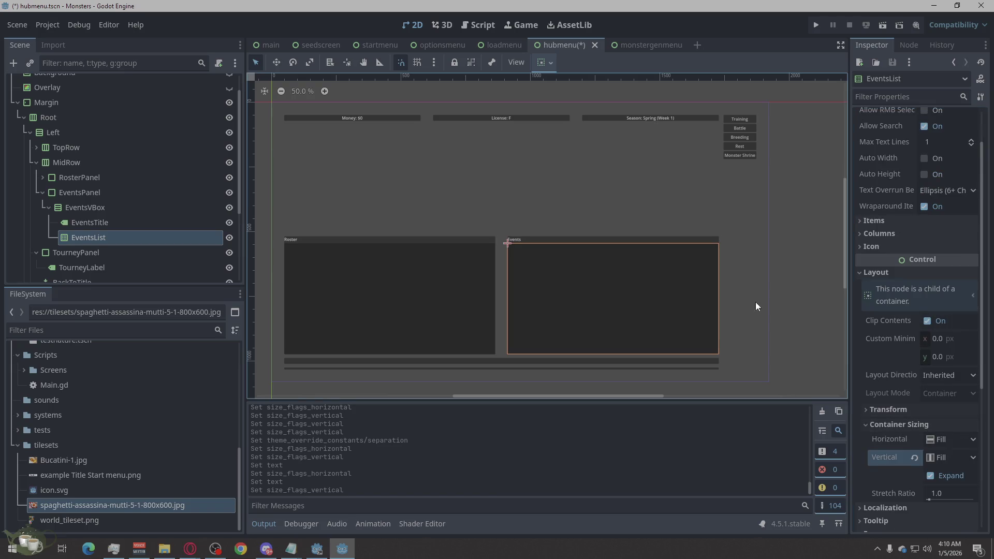
pyautogui.click(51, 207)
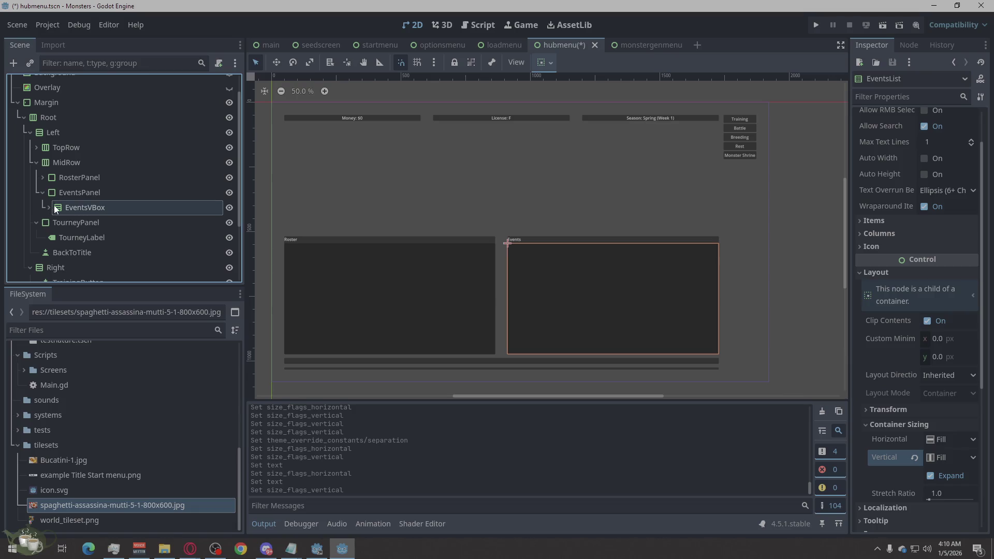
pyautogui.click(47, 225)
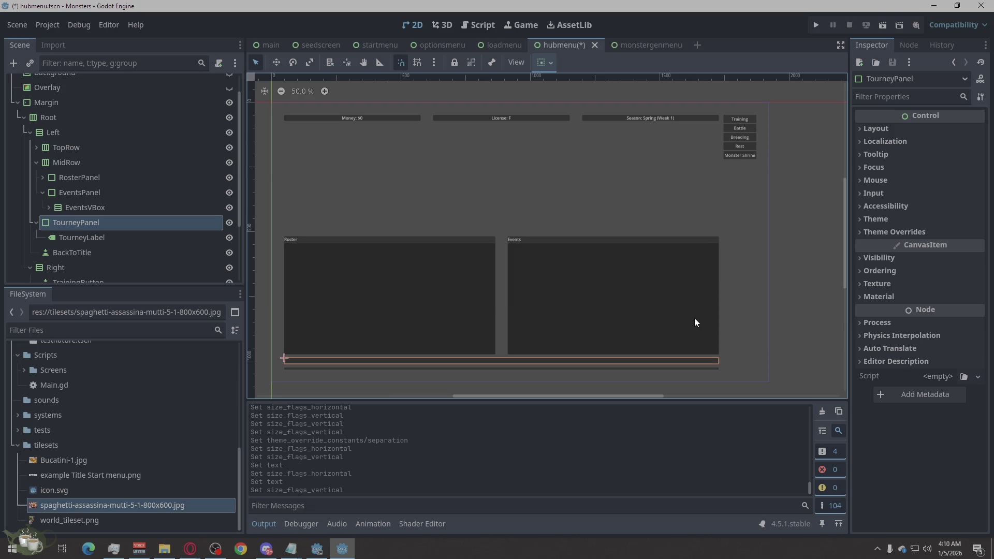
# - Enable Vertical Expand on TourneyPanel so it fills the lower left column
pyautogui.click(869, 129)
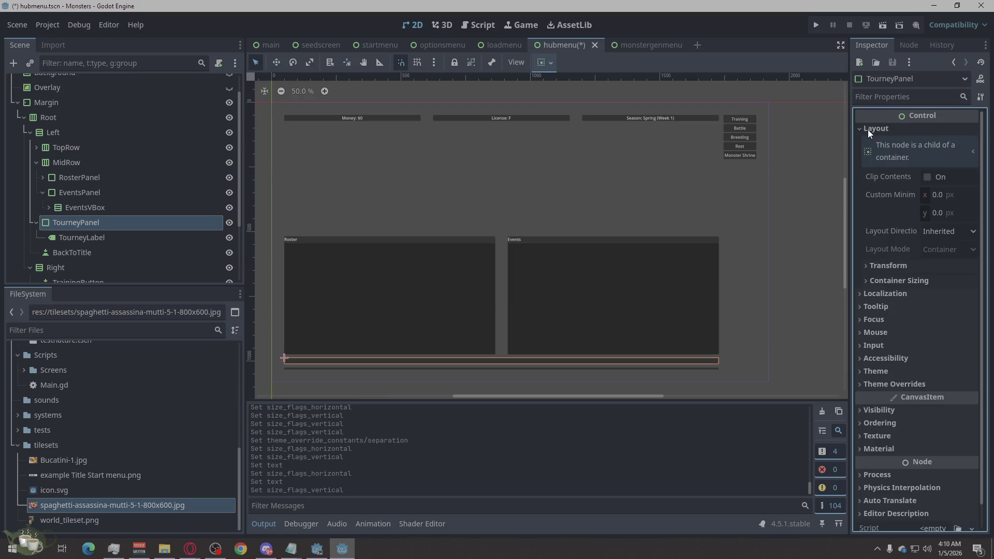
pyautogui.click(904, 265)
pyautogui.click(904, 265)
pyautogui.click(880, 282)
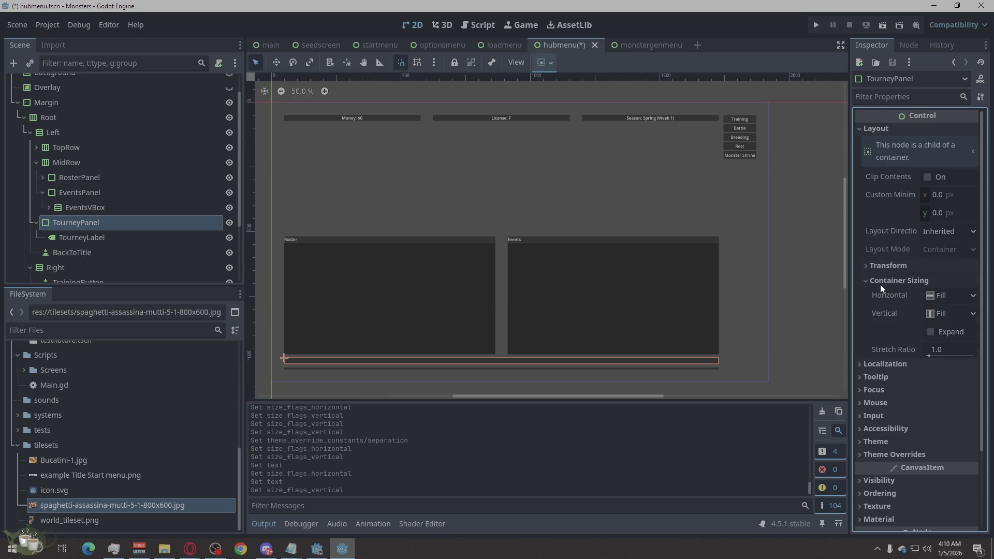
pyautogui.click(945, 331)
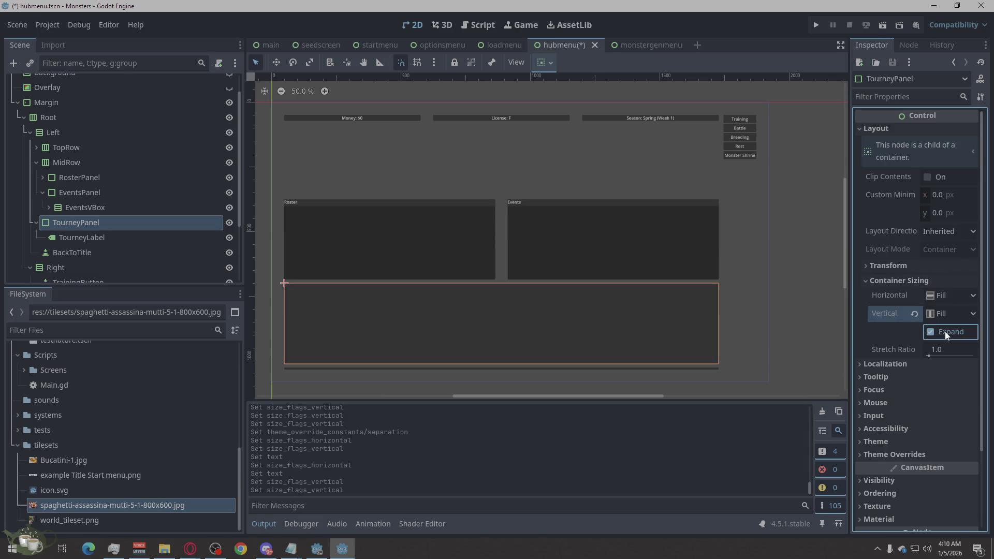
# - Inspect the TourneyLabel node's Layout > Container Sizing settings
pyautogui.click(91, 237)
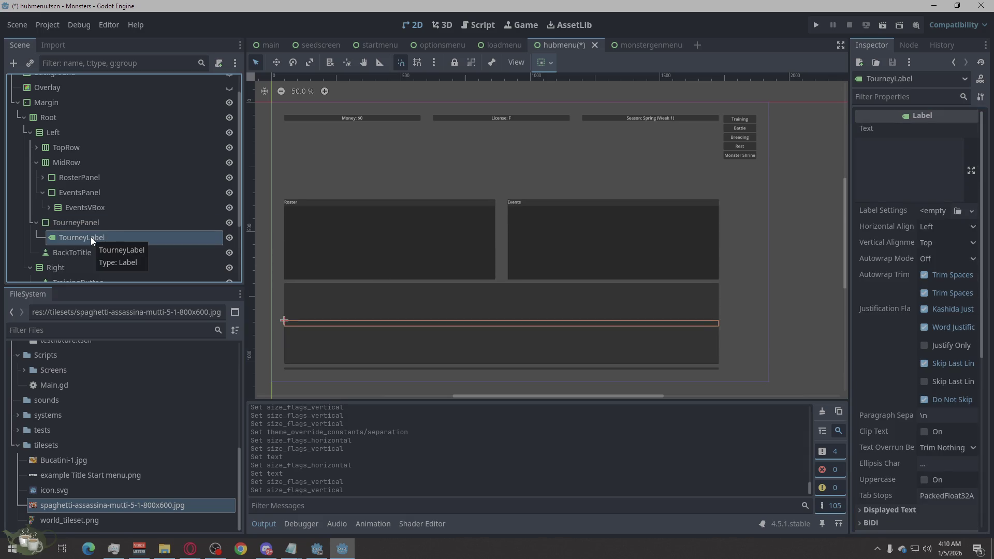
pyautogui.click(94, 222)
pyautogui.click(91, 236)
pyautogui.click(88, 248)
pyautogui.click(95, 237)
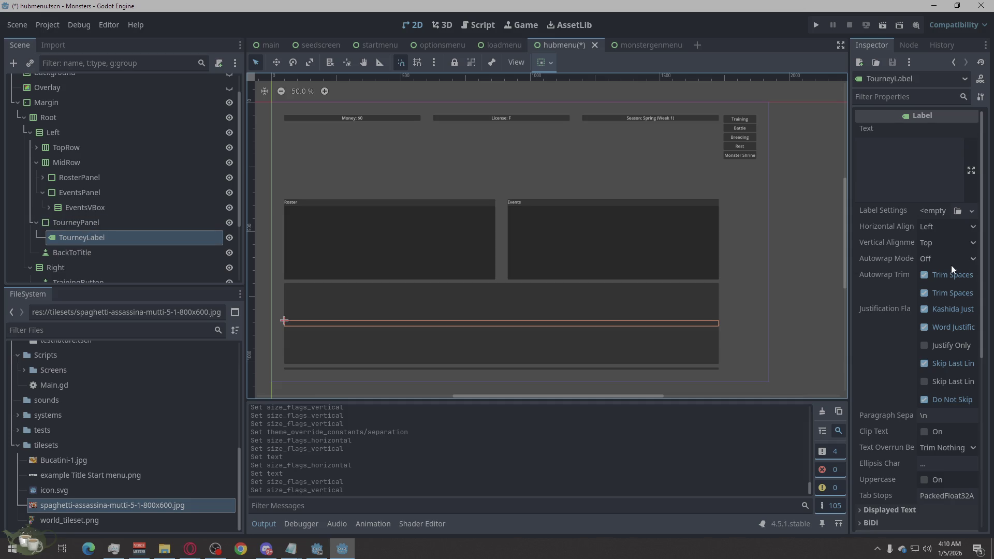
pyautogui.scroll(-5, 884, 296)
pyautogui.click(882, 286)
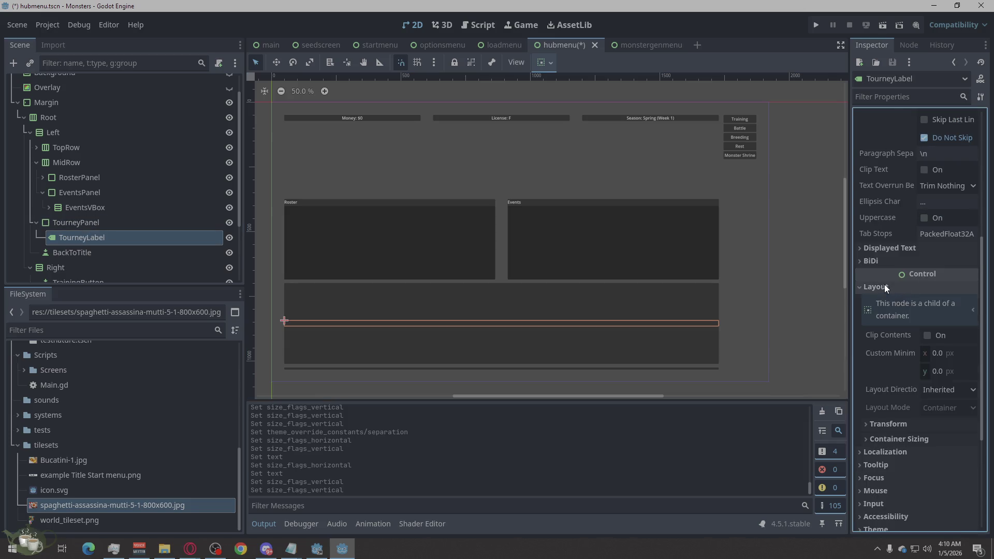
pyautogui.scroll(-3, 929, 288)
pyautogui.click(862, 269)
pyautogui.click(862, 271)
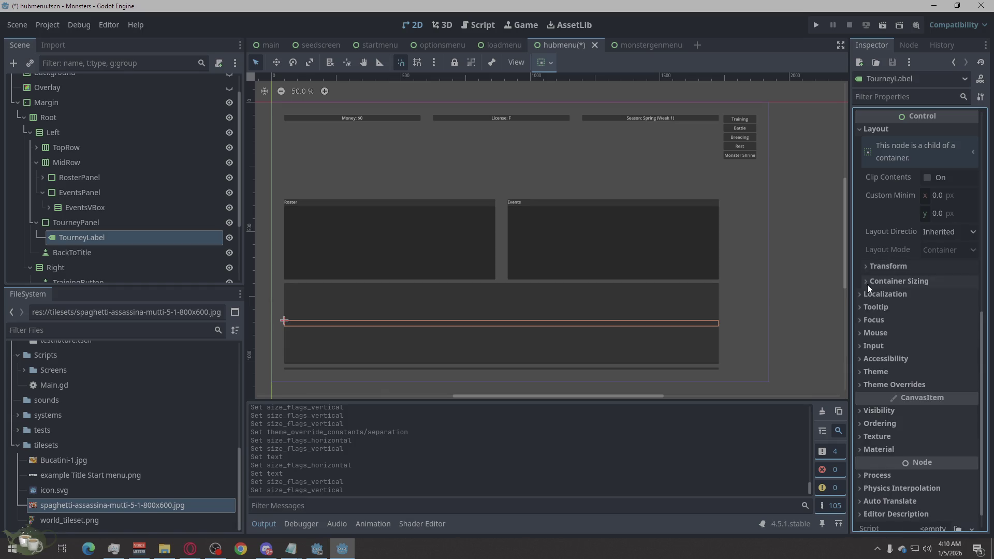
pyautogui.click(867, 284)
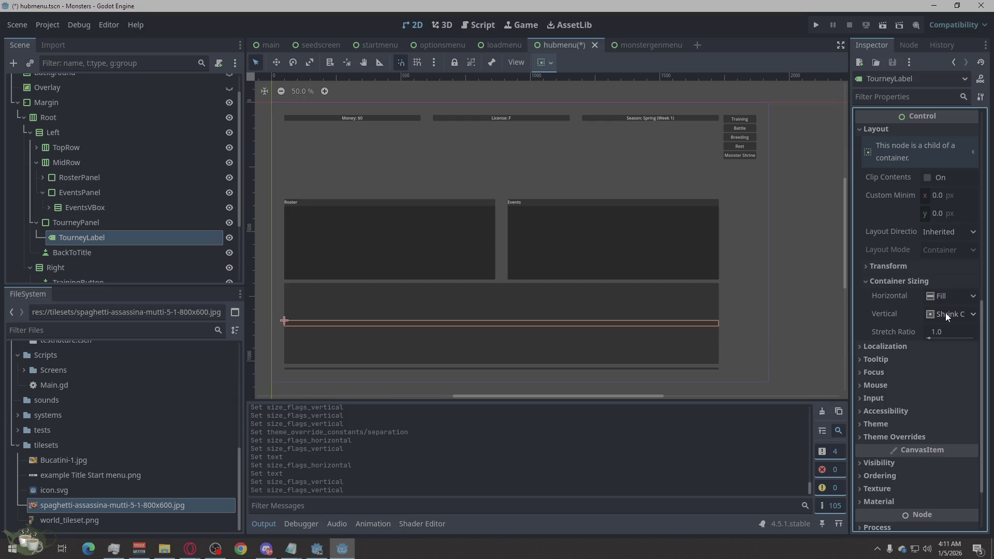
pyautogui.click(164, 221)
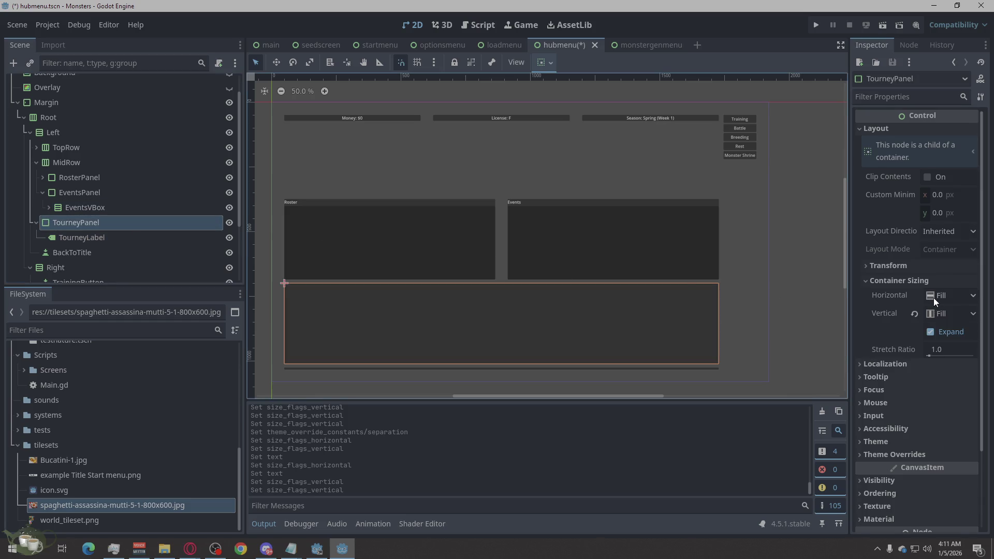
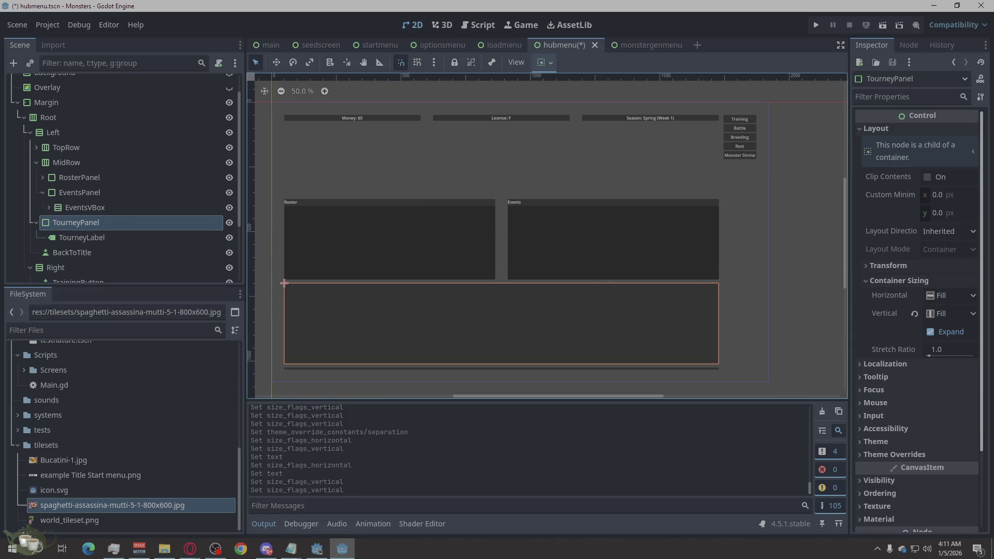
# - Set TourneyLabel's text to 'Upcoming Tournament: None' and centre it horizontally
pyautogui.click(190, 549)
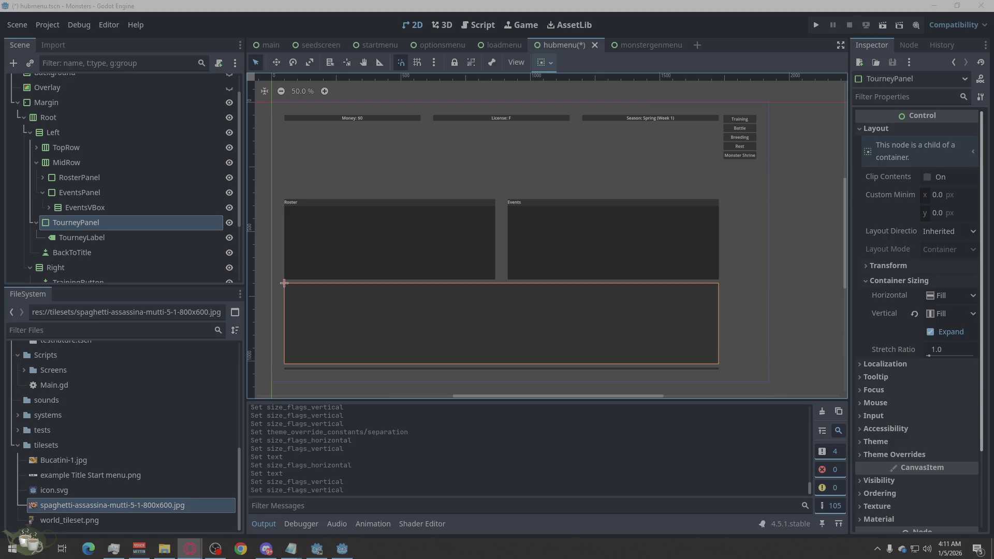
pyautogui.click(147, 241)
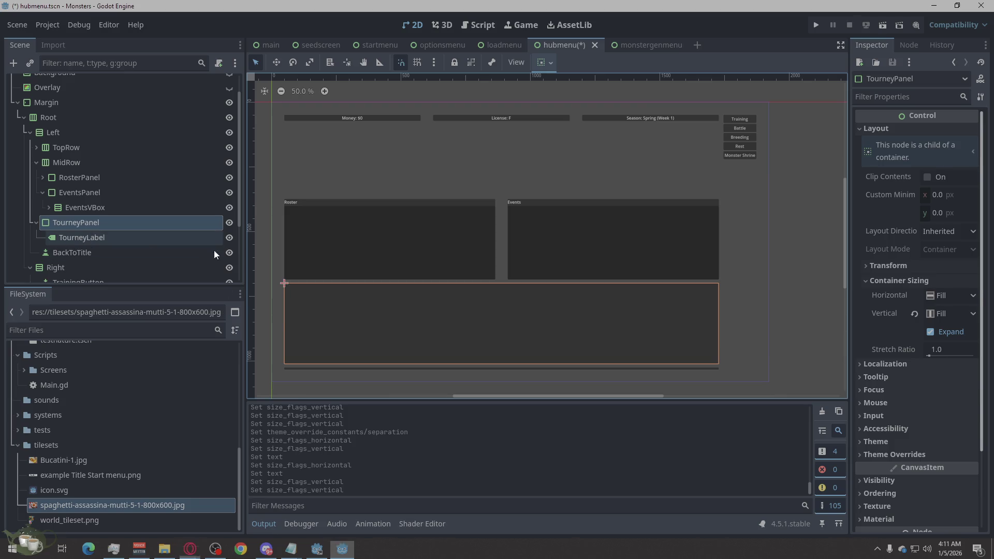
pyautogui.click(905, 159)
pyautogui.write('Upcoming Tournament: None')
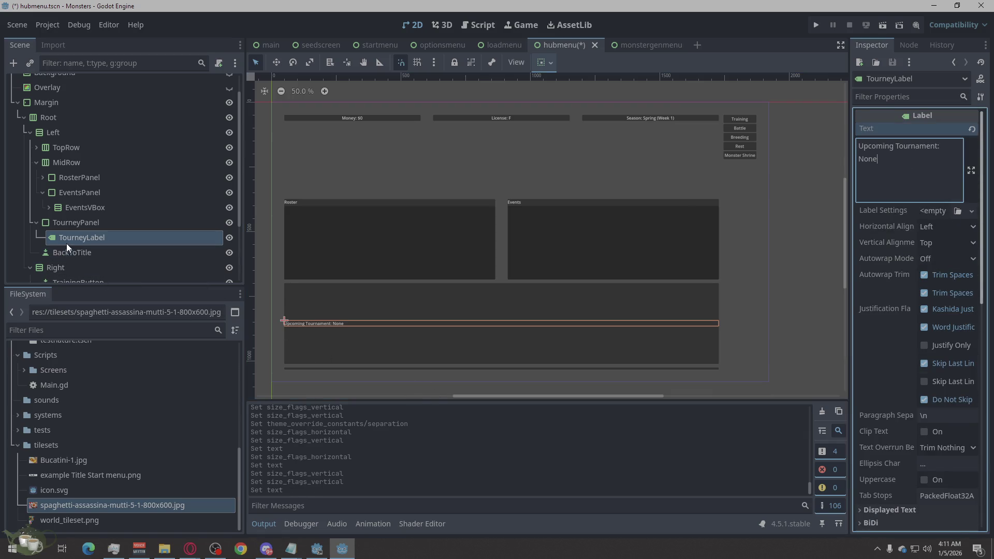
pyautogui.click(949, 226)
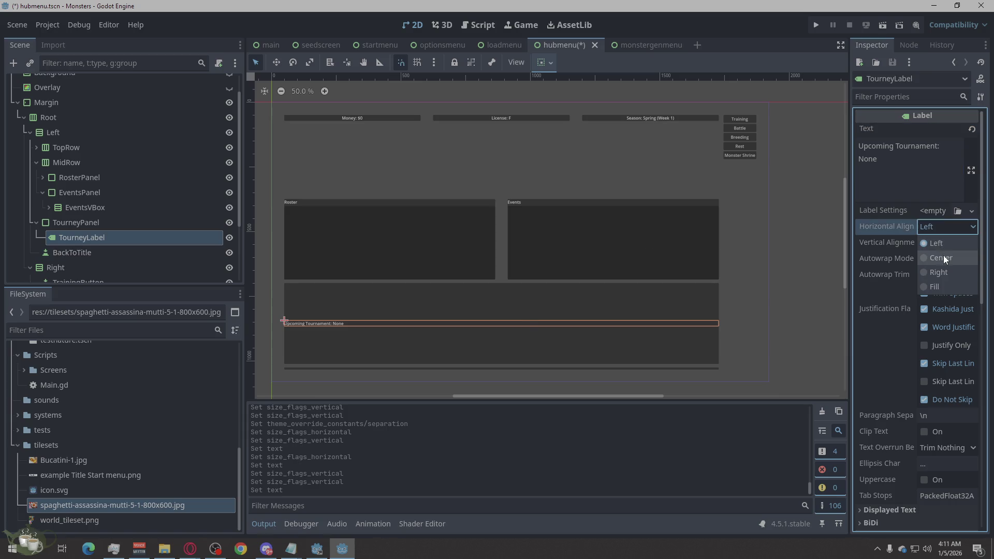
pyautogui.click(943, 256)
# - Give TourneyLabel a 48 px font size theme override
pyautogui.click(752, 277)
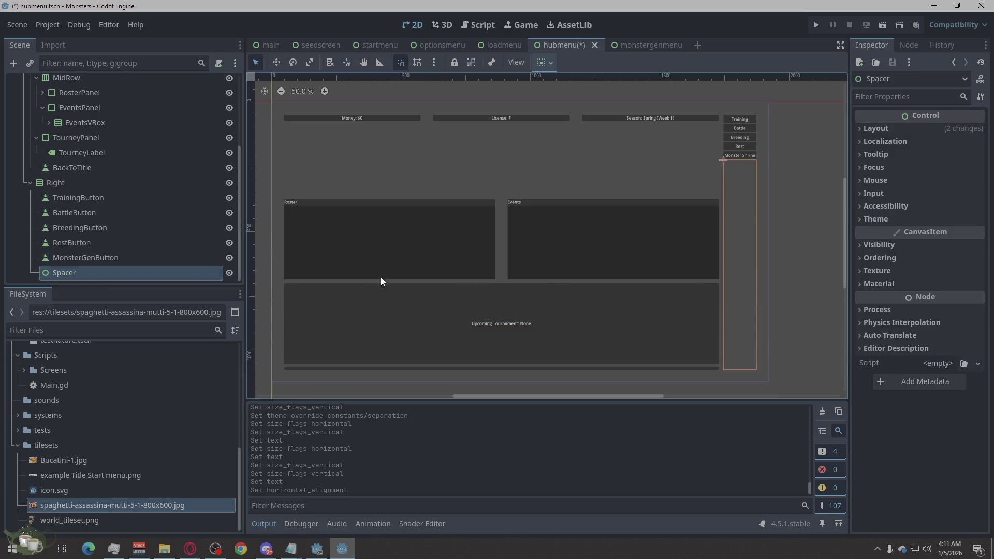
pyautogui.scroll(2, 98, 207)
pyautogui.click(102, 204)
pyautogui.scroll(-5, 936, 368)
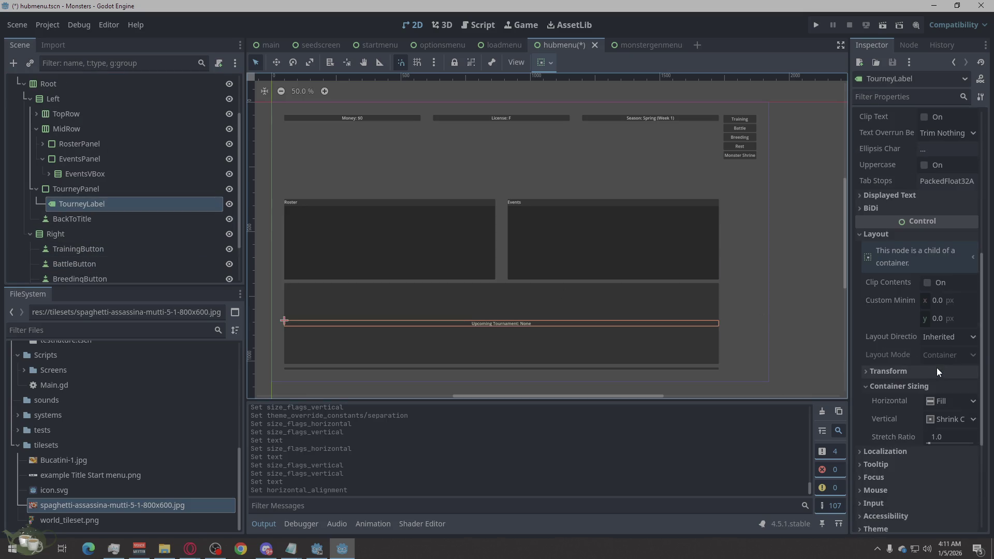
pyautogui.scroll(2, 905, 359)
pyautogui.scroll(-5, 895, 309)
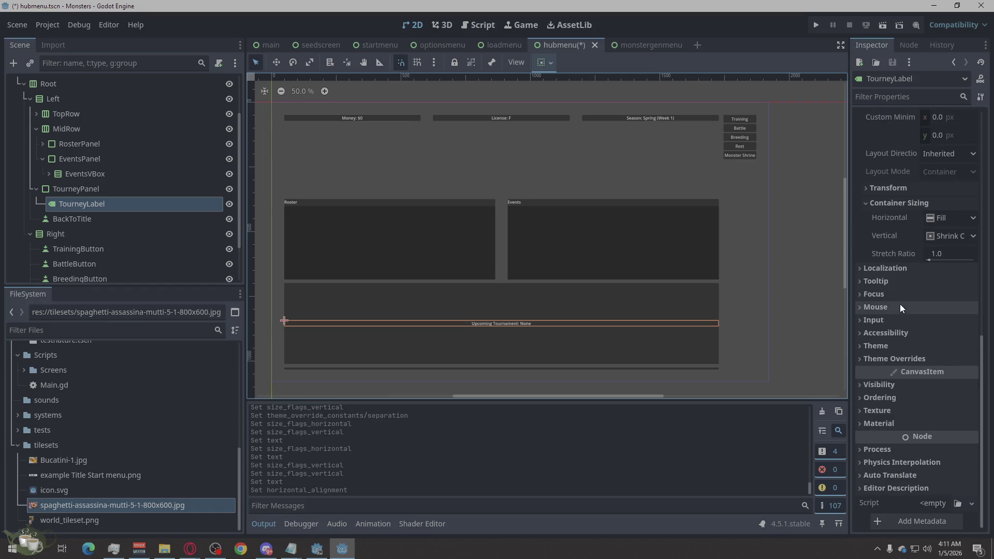
pyautogui.click(882, 357)
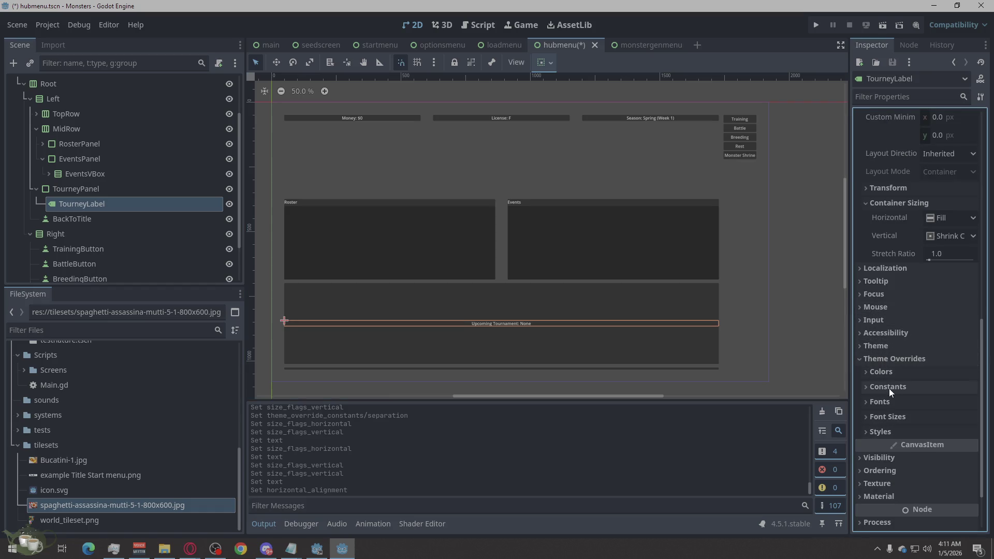
pyautogui.click(885, 416)
pyautogui.click(938, 430)
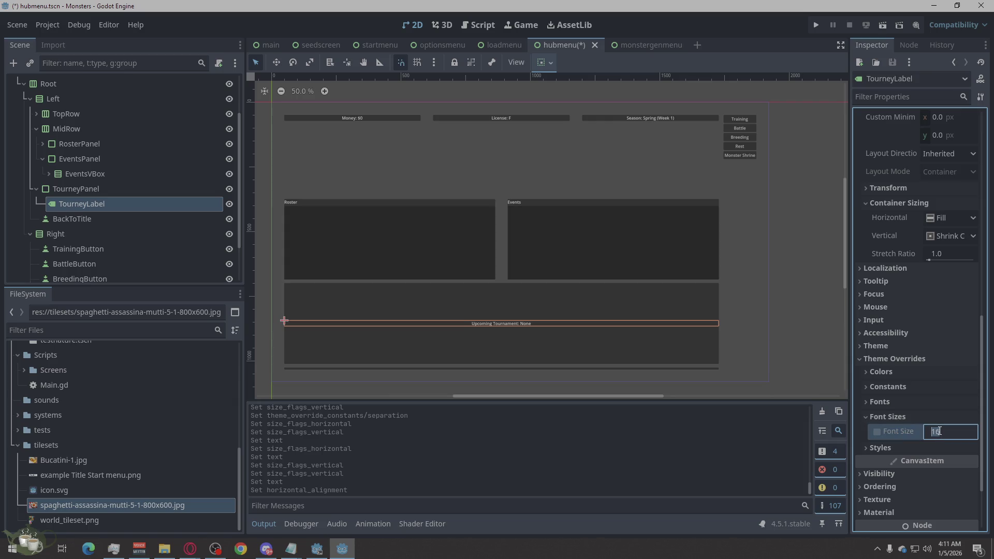
pyautogui.press('Return')
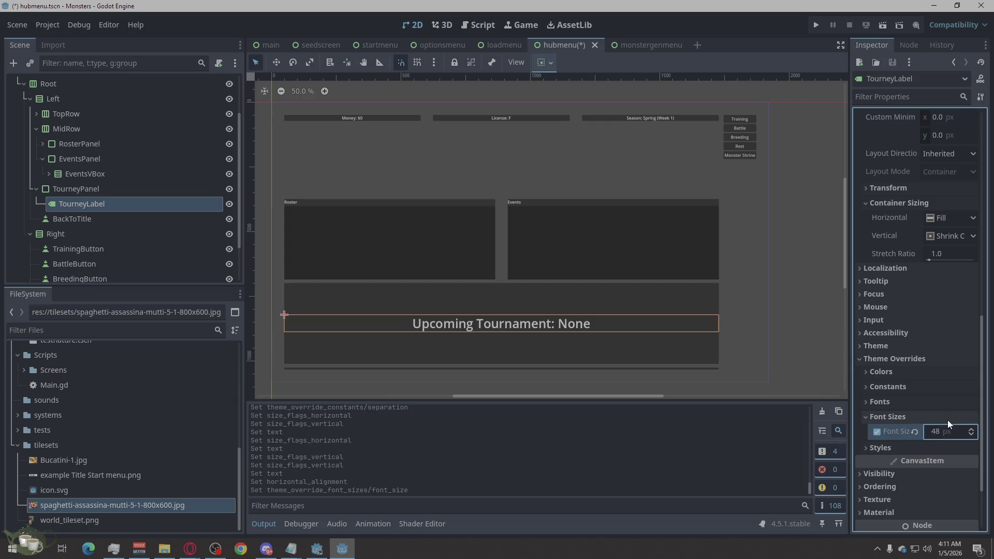
pyautogui.click(809, 343)
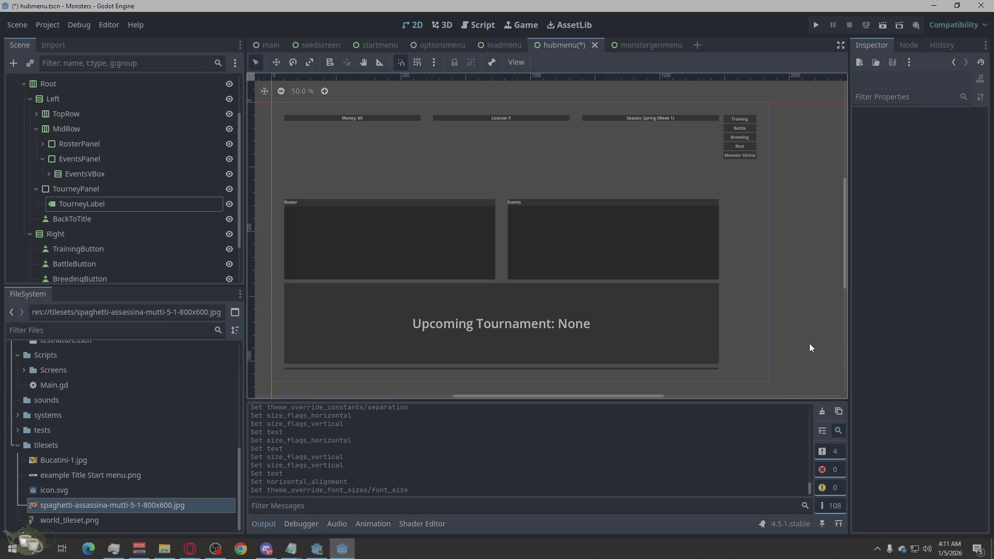
pyautogui.click(110, 159)
pyautogui.click(95, 172)
pyautogui.scroll(2, 98, 155)
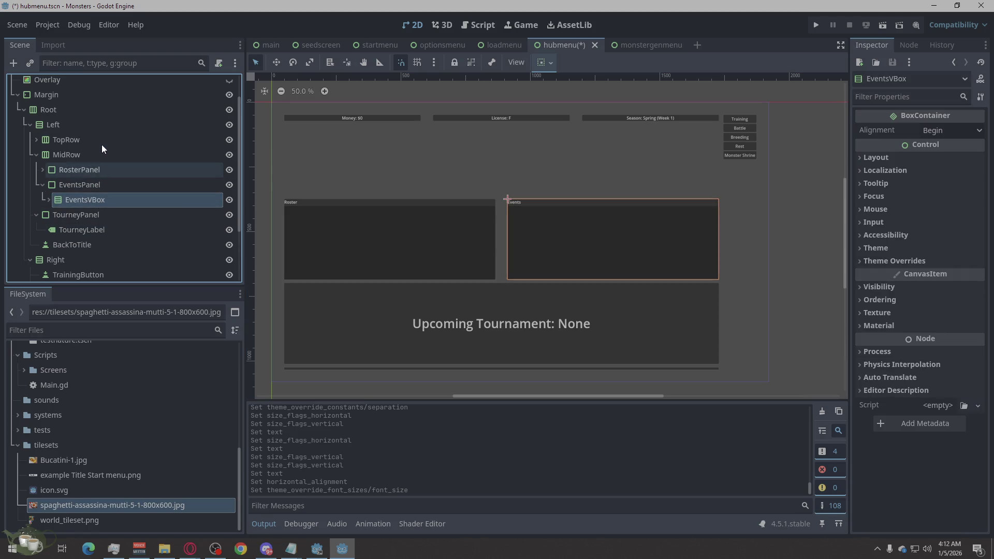
pyautogui.click(63, 172)
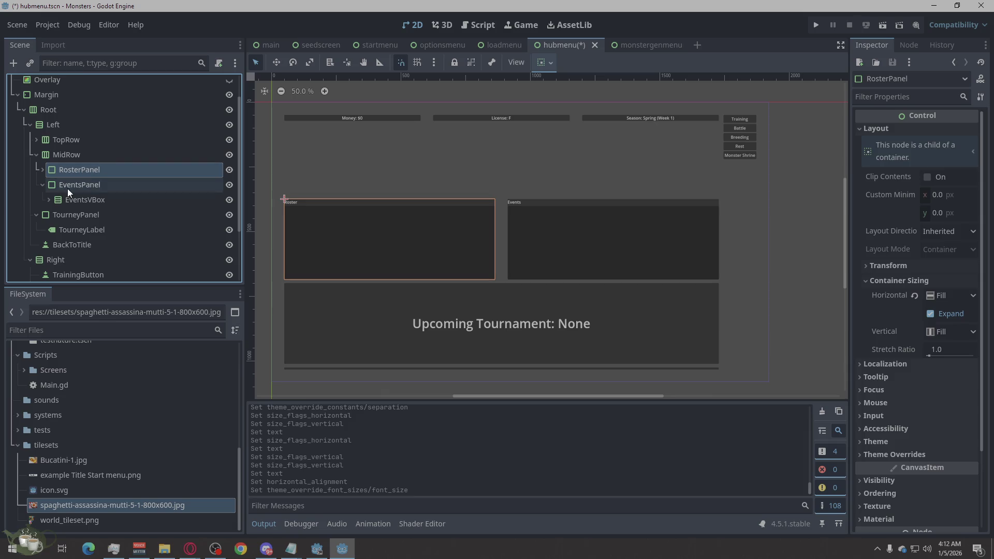
pyautogui.click(66, 189)
pyautogui.click(43, 185)
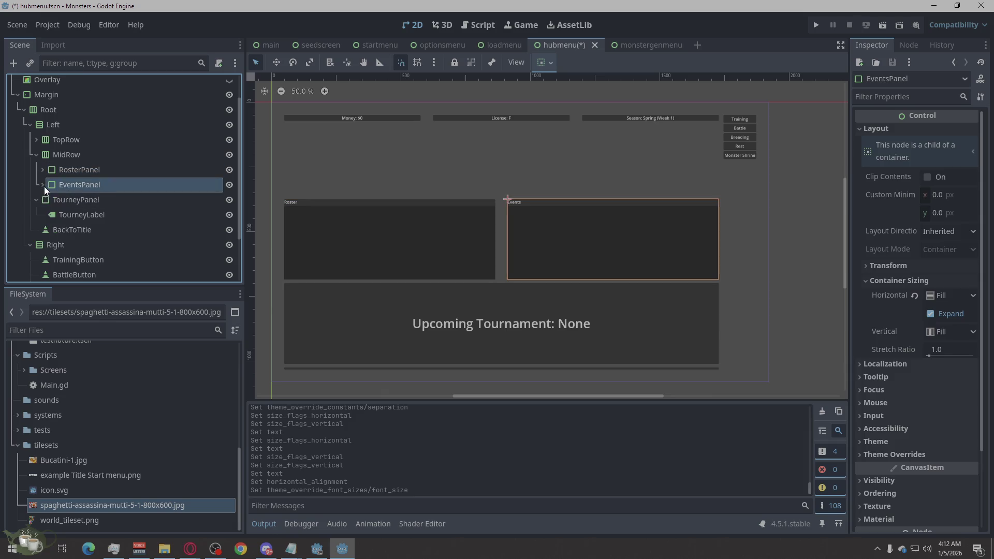
pyautogui.click(70, 199)
pyautogui.click(71, 213)
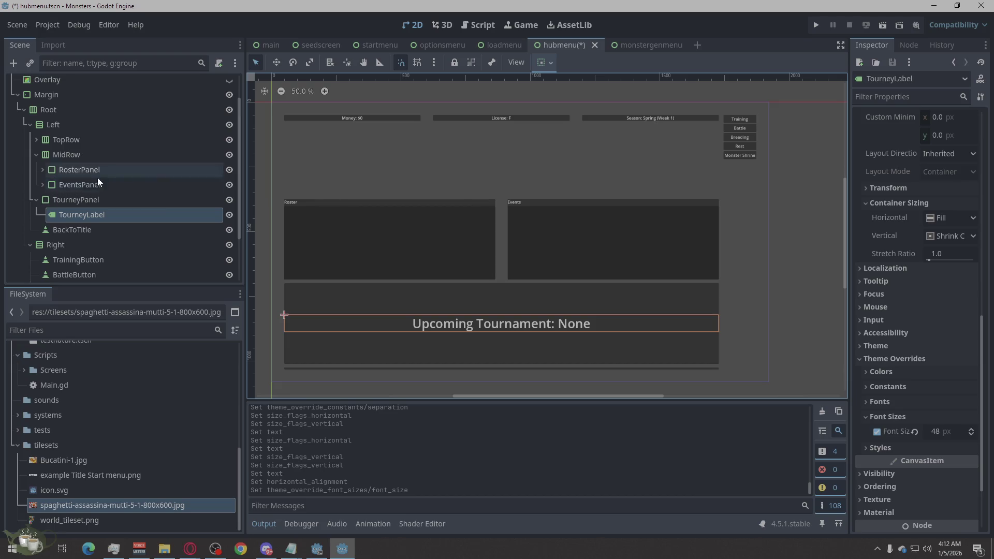
pyautogui.click(58, 184)
pyautogui.click(43, 185)
pyautogui.click(91, 198)
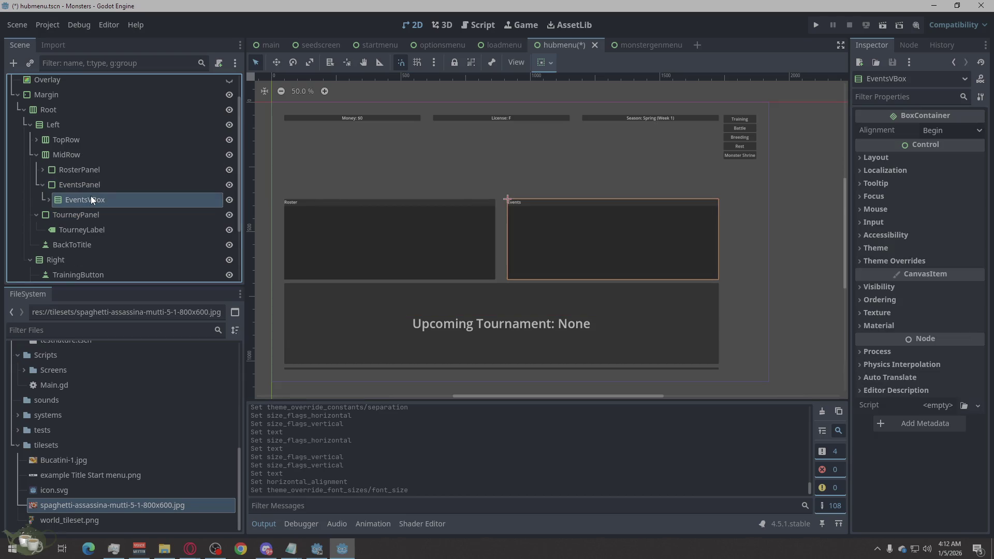
pyautogui.click(66, 185)
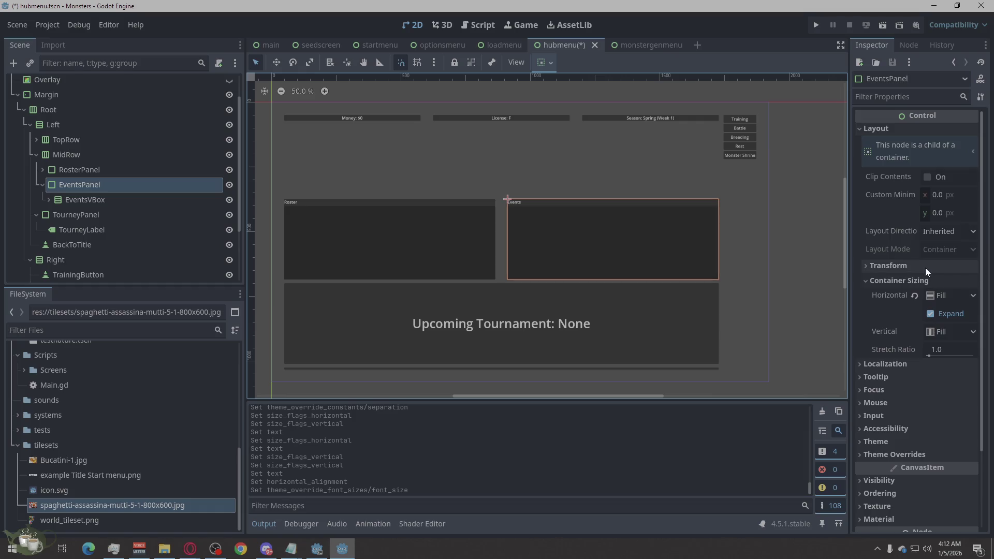
pyautogui.click(117, 200)
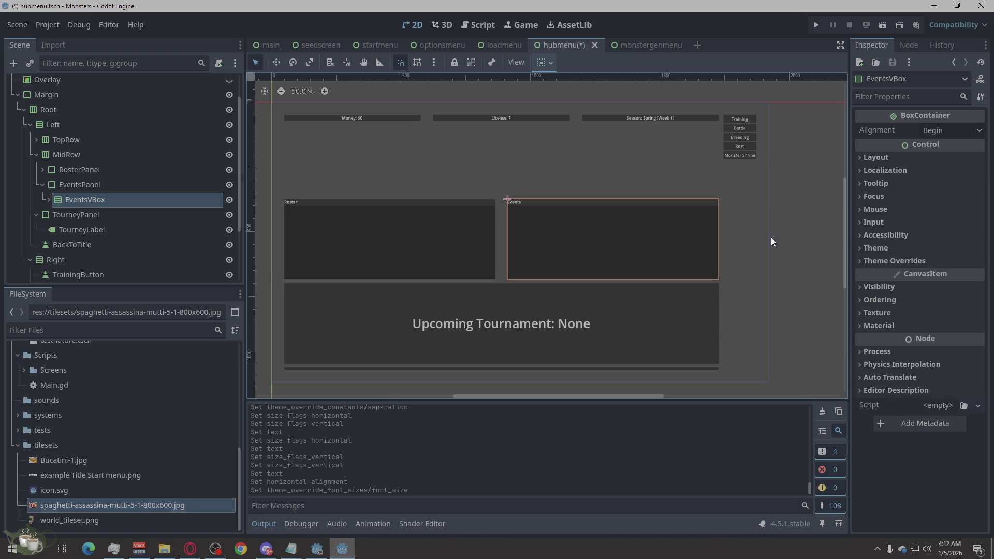
pyautogui.click(60, 188)
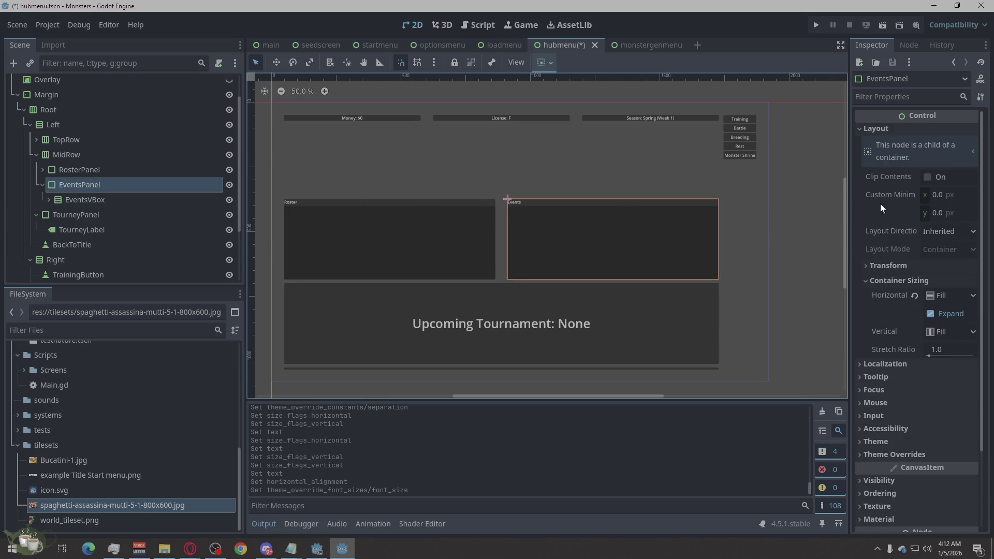
pyautogui.click(859, 129)
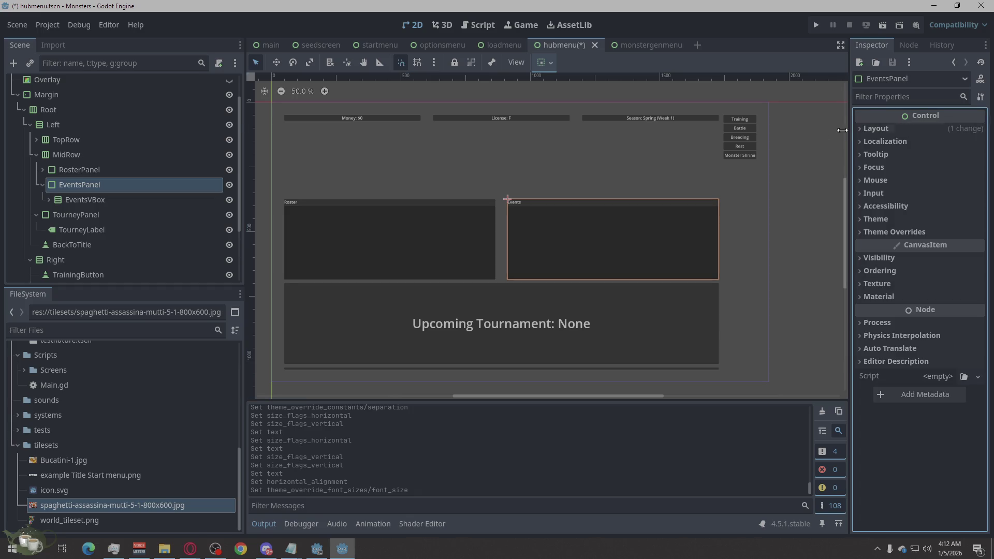
pyautogui.click(85, 163)
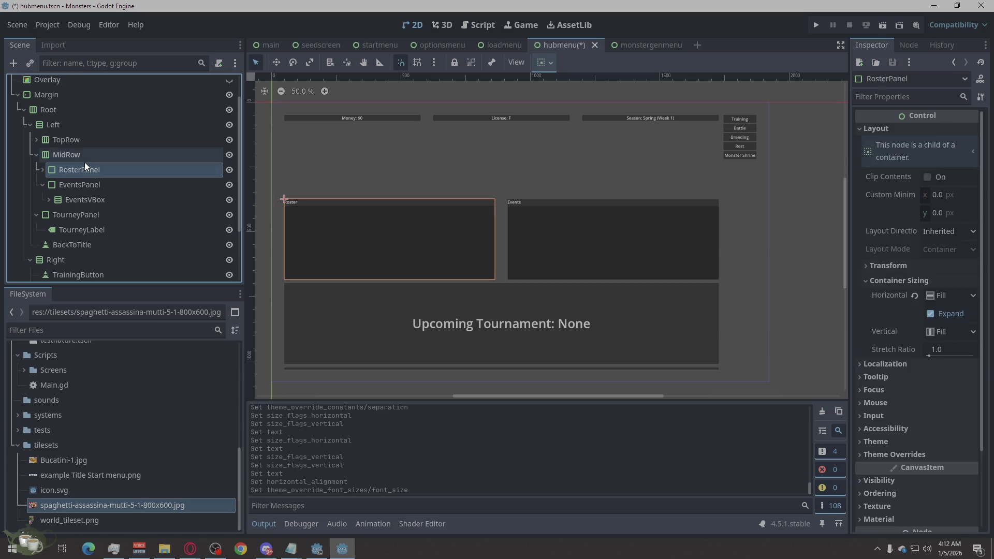
pyautogui.doubleClick(45, 167)
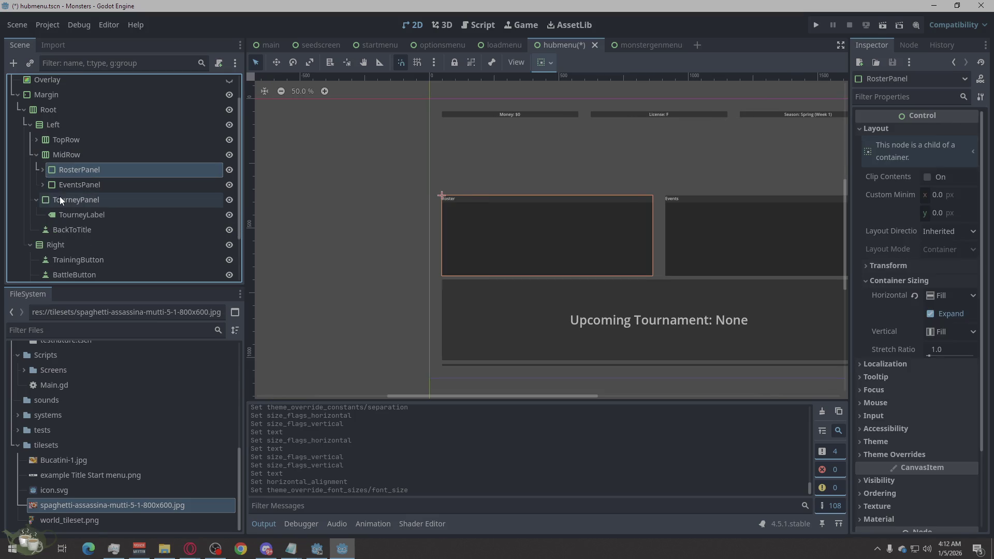
pyautogui.click(70, 201)
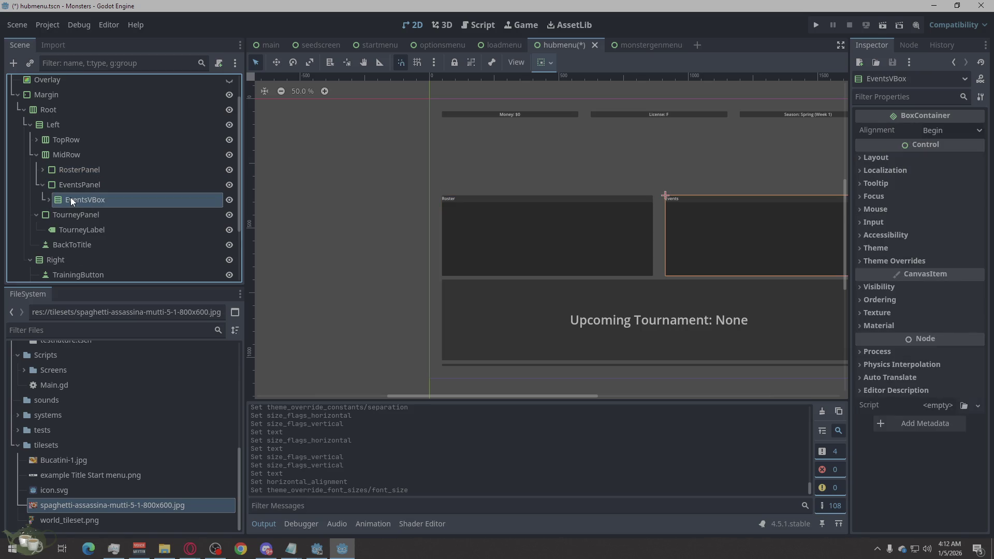
pyautogui.click(70, 198)
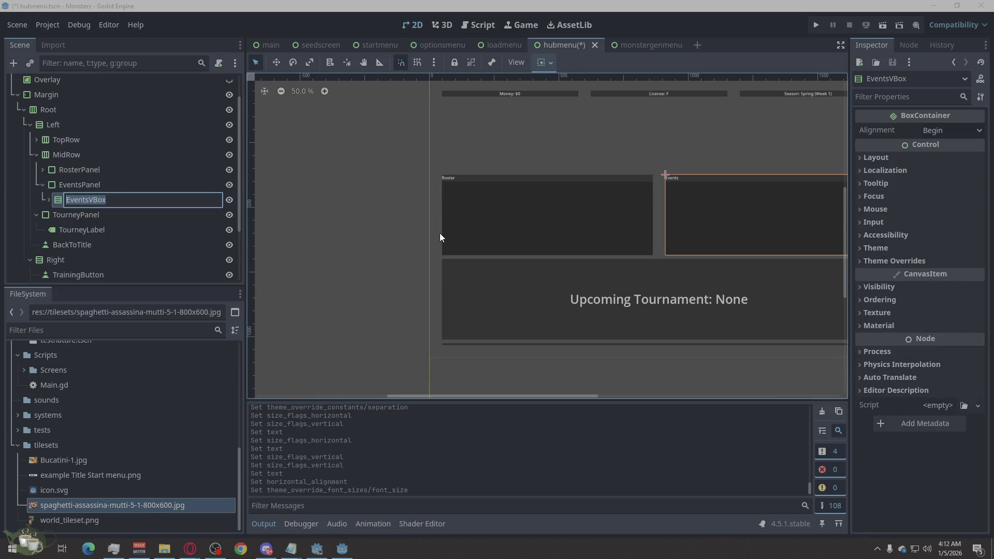
pyautogui.scroll(-2, 273, 227)
pyautogui.scroll(6, 477, 207)
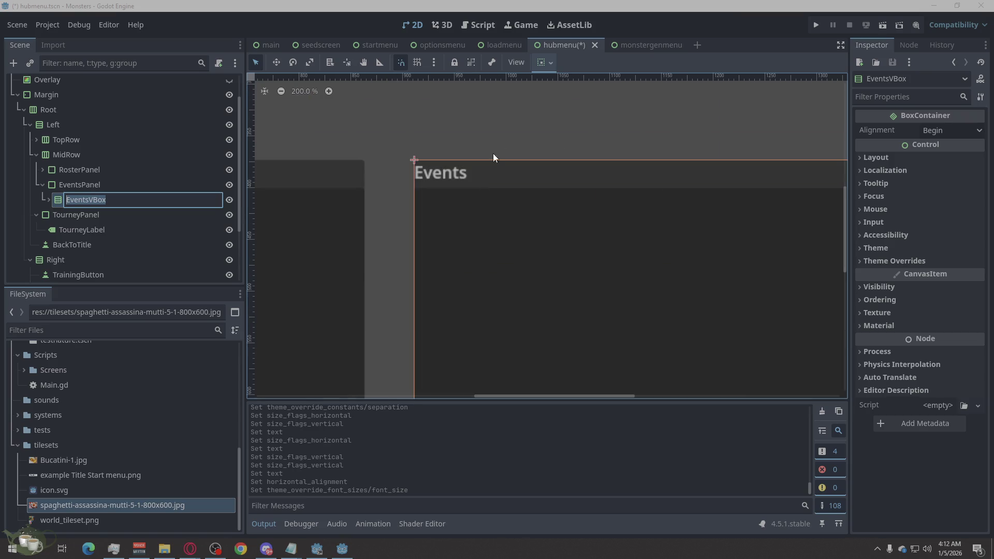
pyautogui.click(106, 184)
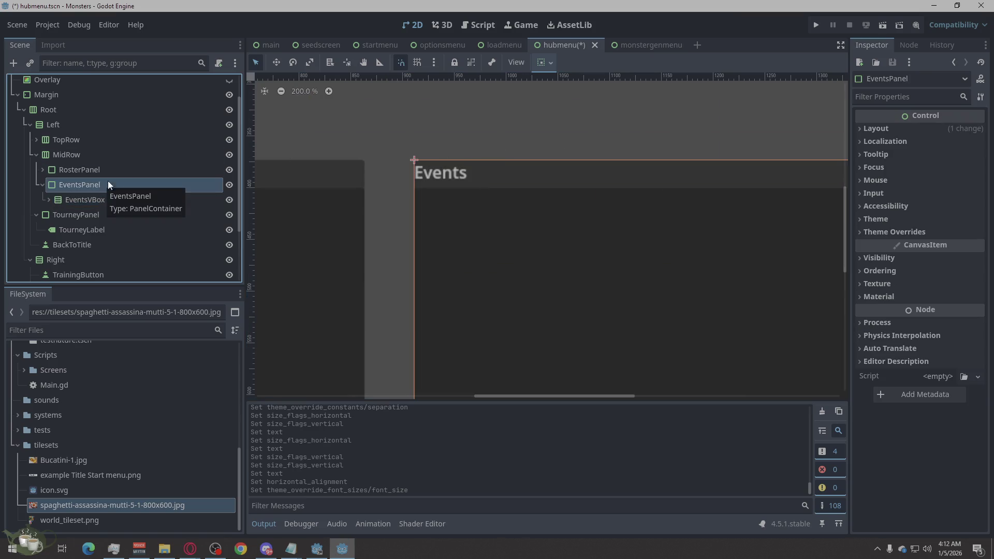
pyautogui.scroll(-4, 423, 198)
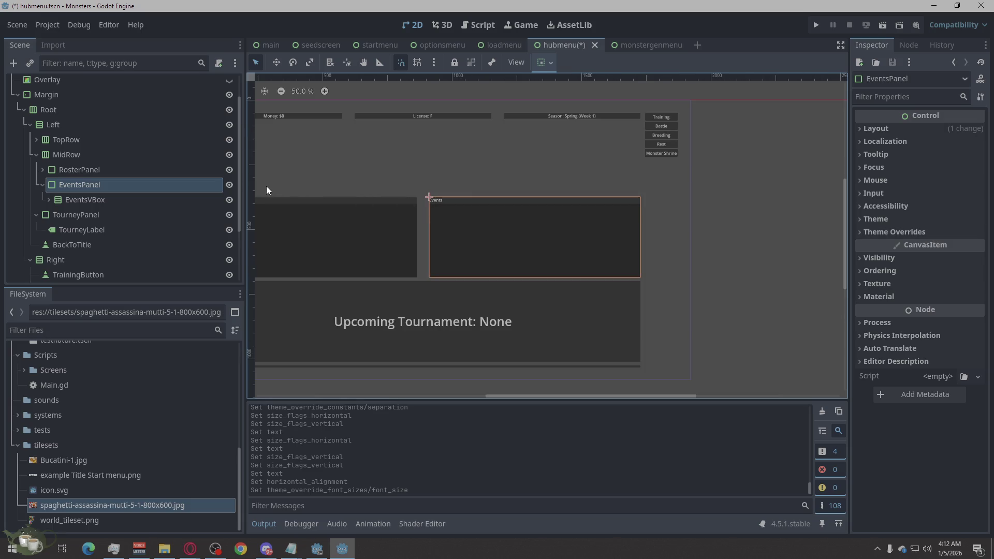
pyautogui.scroll(-1, 581, 219)
pyautogui.scroll(1, 372, 229)
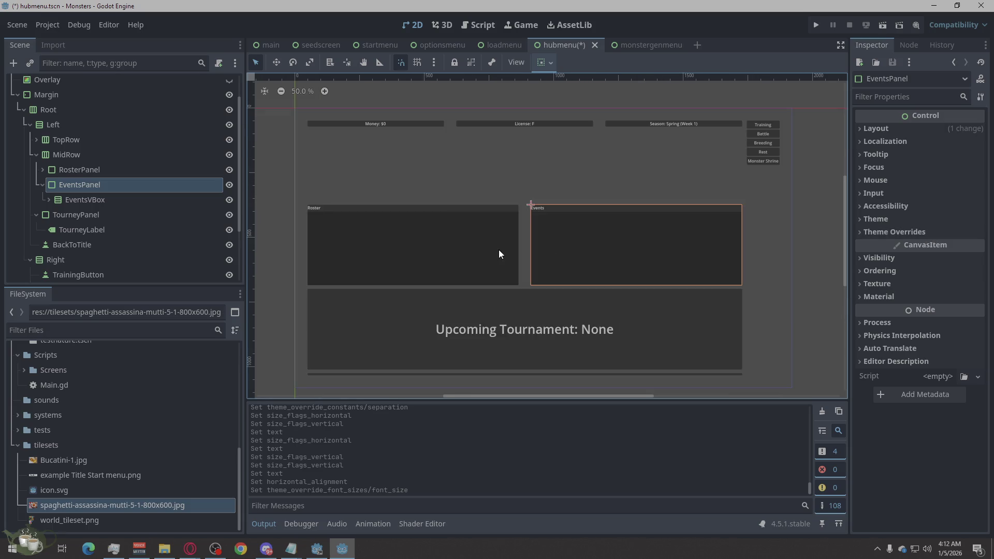
pyautogui.click(57, 153)
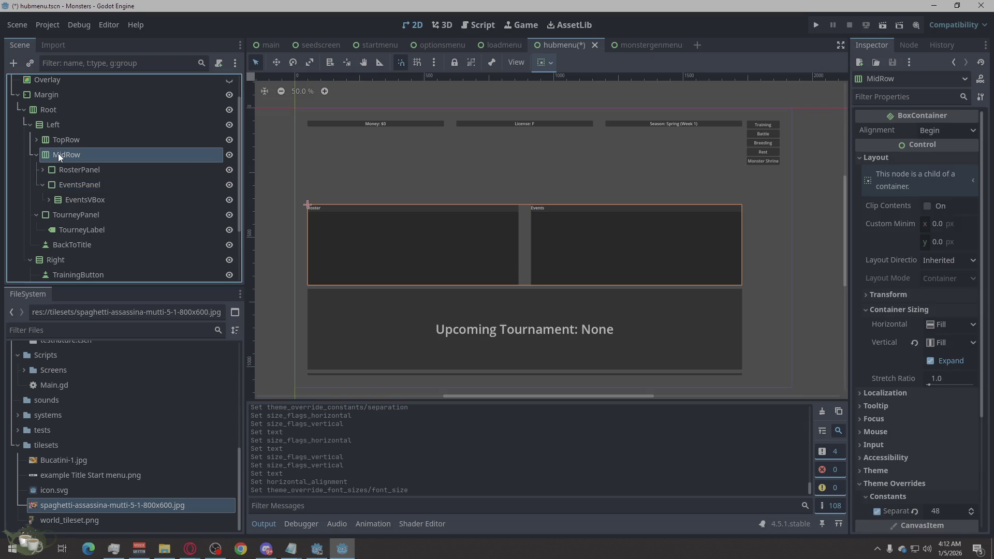
# - Collapse TourneyPanel and unfold MidRow's RosterPanel and EventsPanel, checking RosterTitle's properties
pyautogui.click(36, 155)
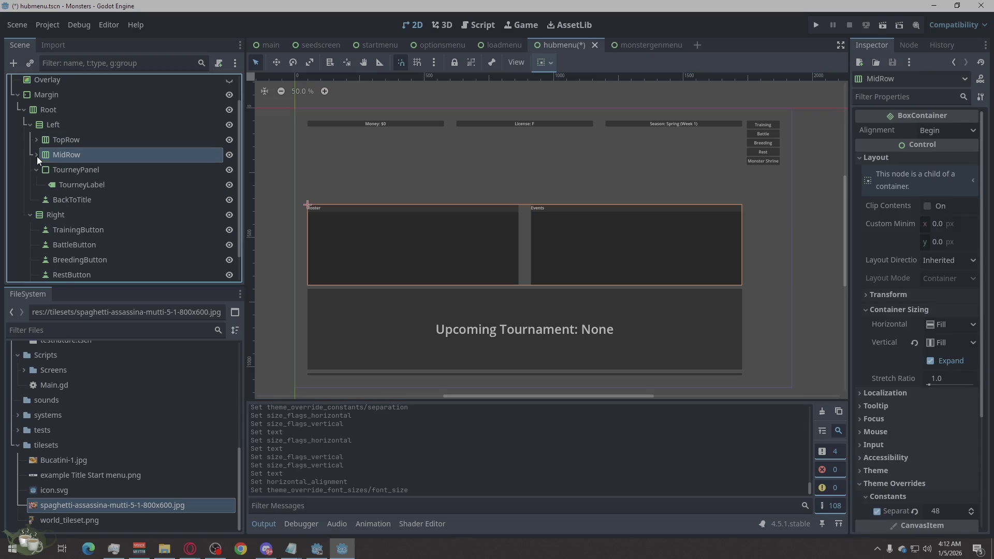
pyautogui.click(70, 185)
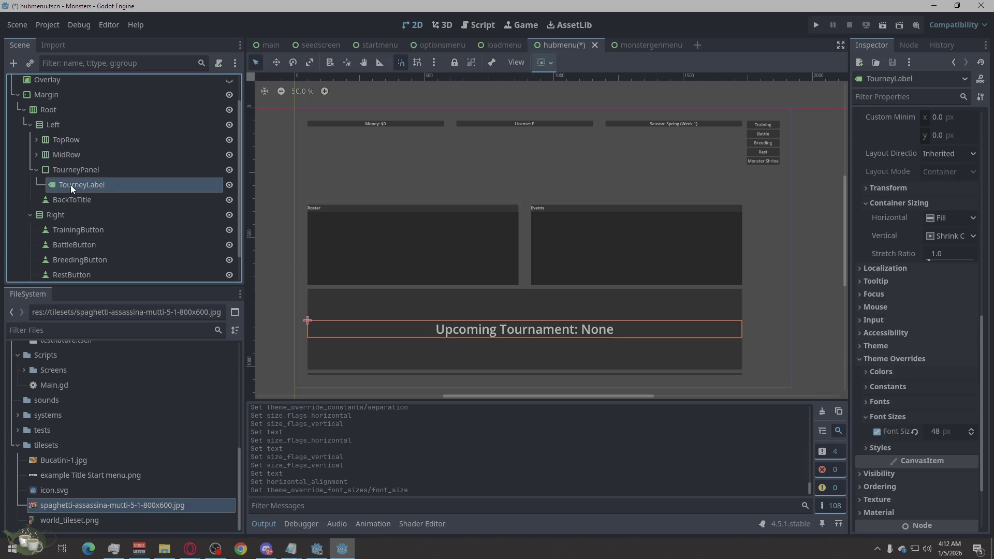
pyautogui.click(37, 170)
pyautogui.click(37, 154)
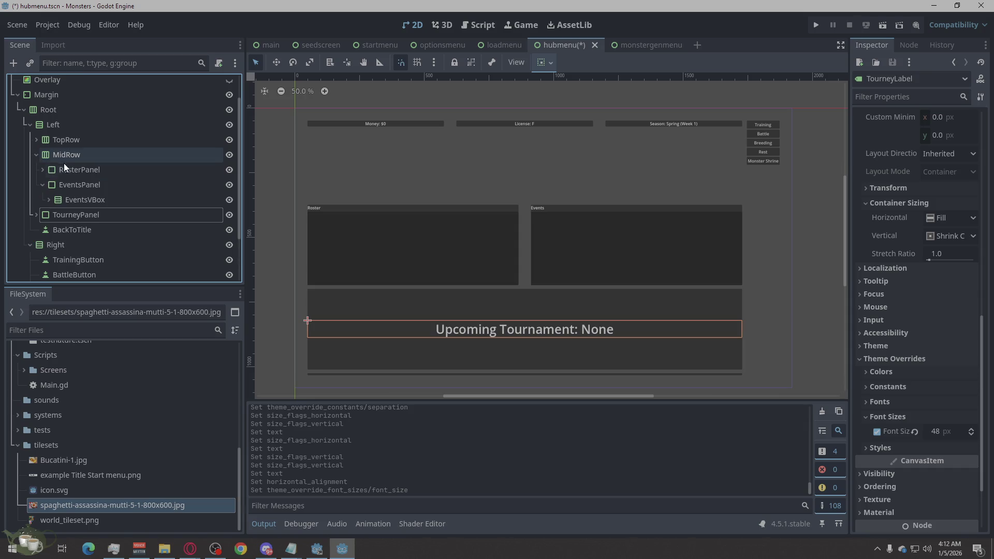
pyautogui.click(69, 169)
pyautogui.click(43, 170)
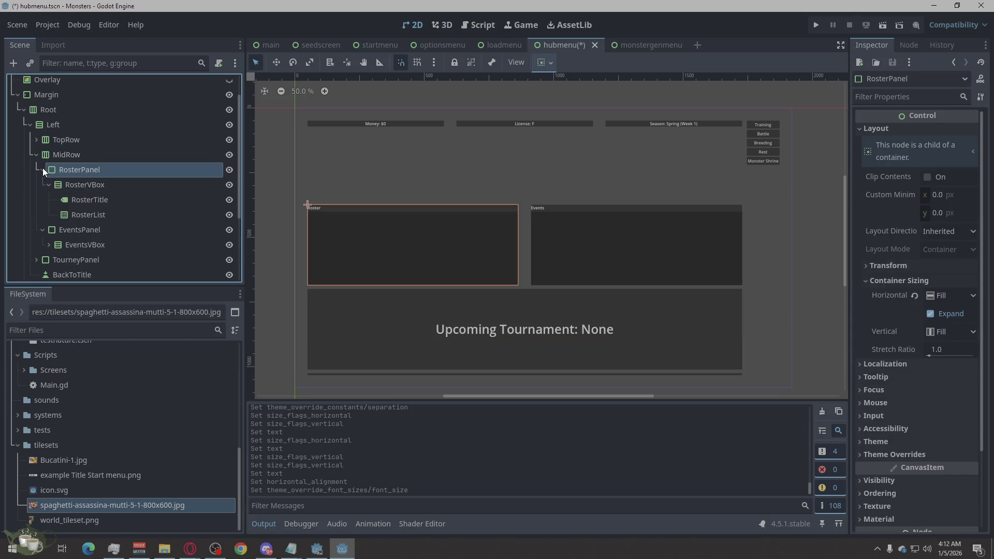
pyautogui.click(79, 198)
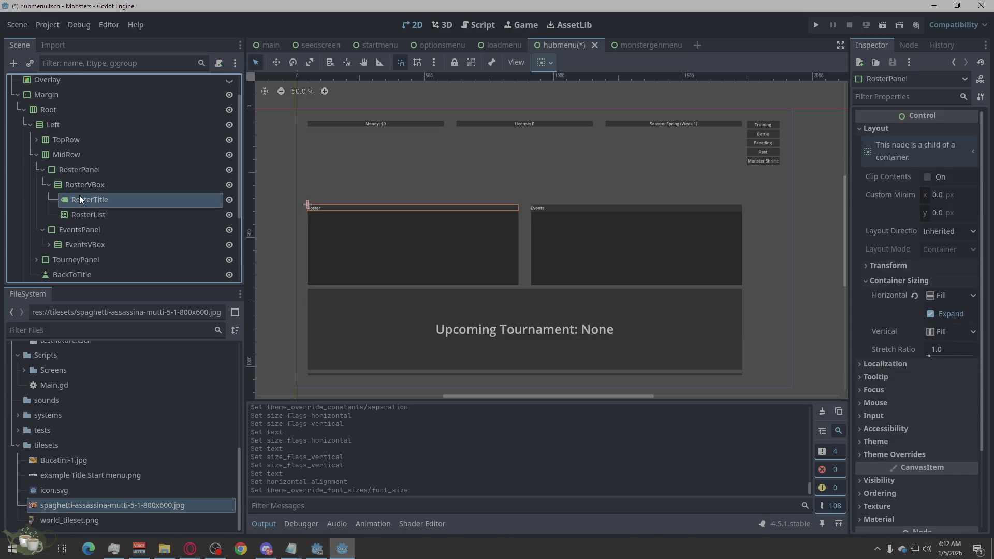
pyautogui.click(48, 184)
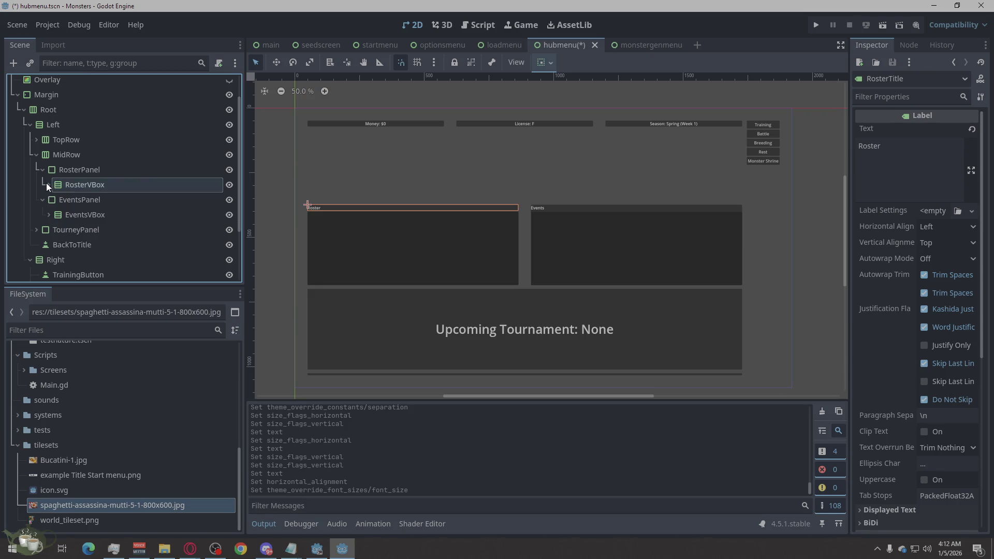
pyautogui.click(43, 200)
pyautogui.click(41, 201)
# - Give EventsTitle a 36 px font size override
pyautogui.click(49, 215)
pyautogui.click(67, 229)
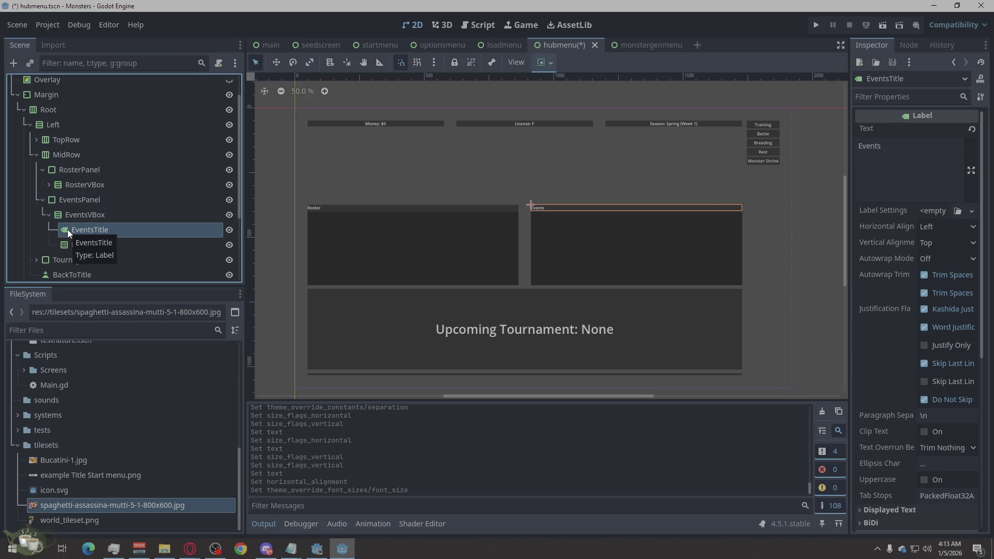
pyautogui.scroll(-5, 893, 279)
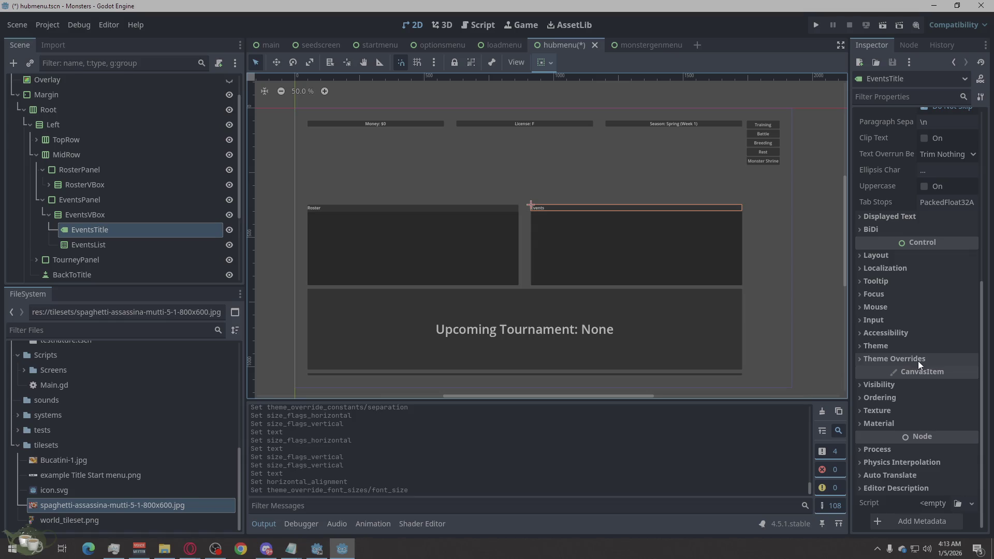
pyautogui.click(883, 359)
pyautogui.click(910, 417)
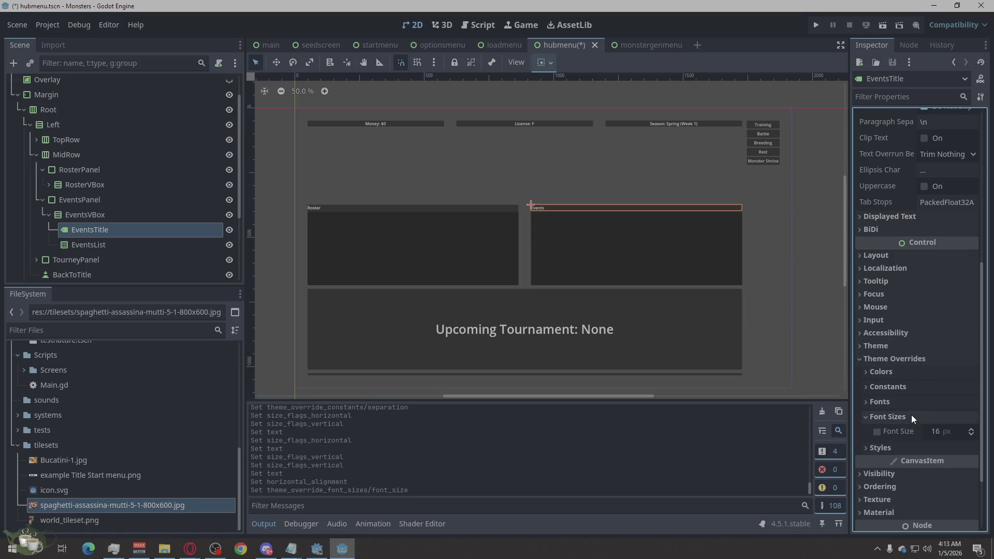
pyautogui.moveTo(967, 432); pyautogui.dragTo(977, 441)
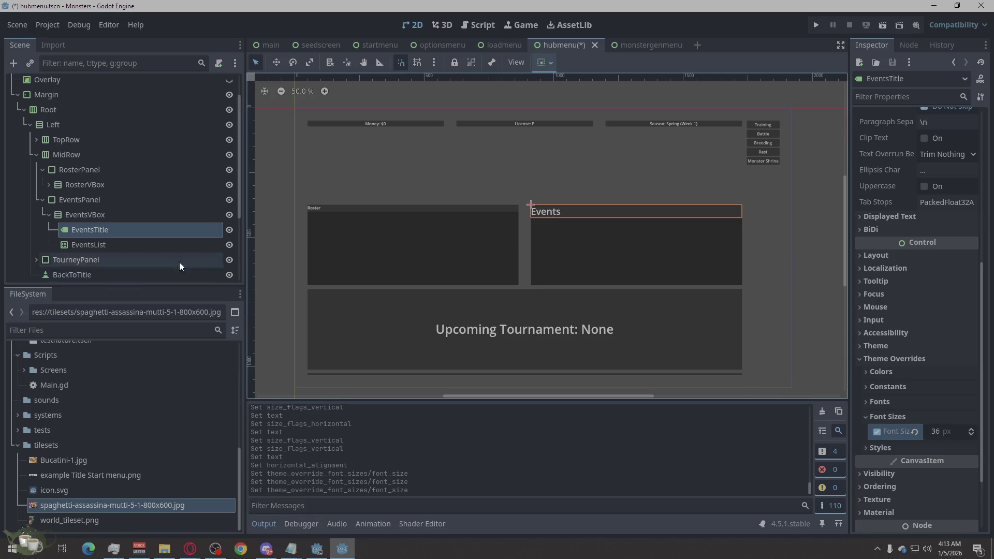
# - Give RosterTitle a matching 36 px font size override
pyautogui.click(80, 184)
pyautogui.click(87, 171)
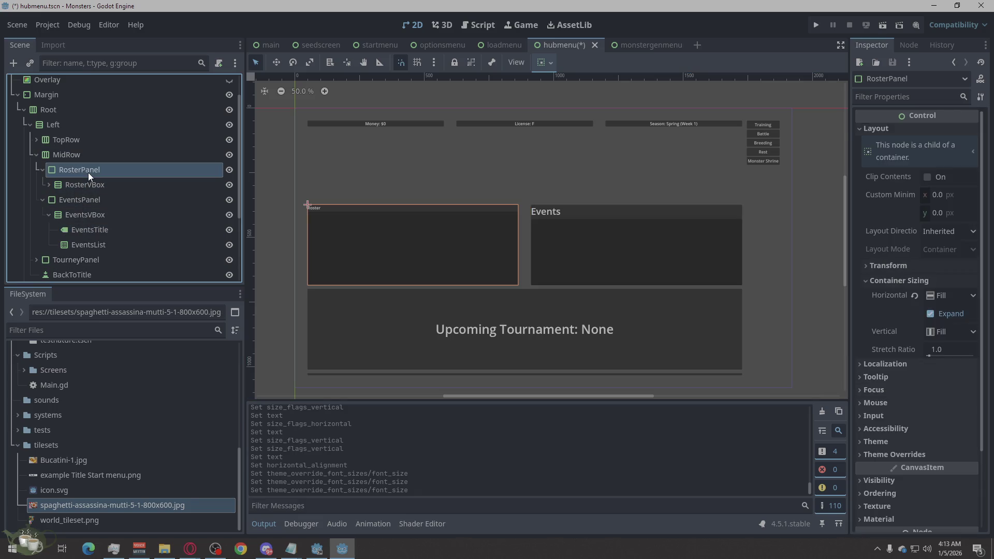
pyautogui.click(43, 171)
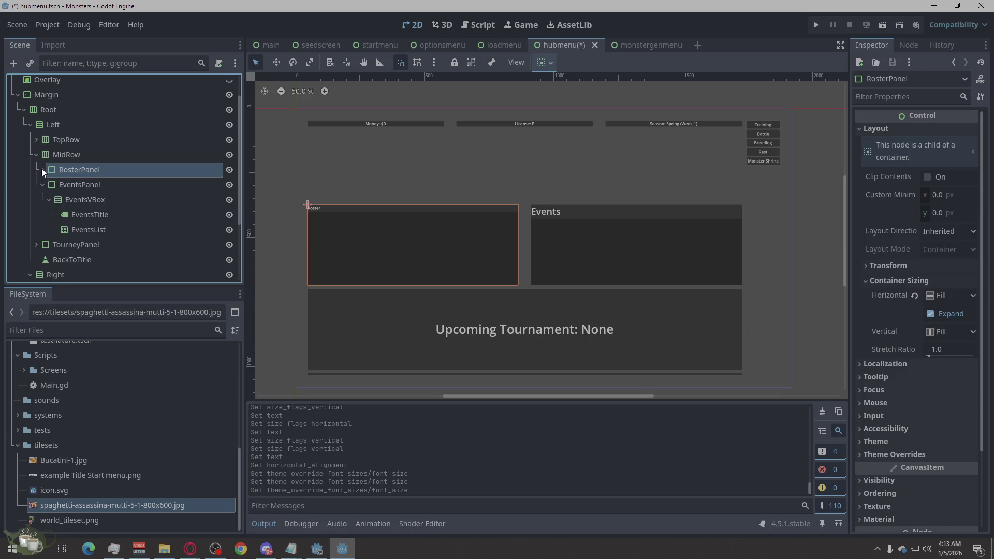
pyautogui.click(42, 184)
pyautogui.click(42, 171)
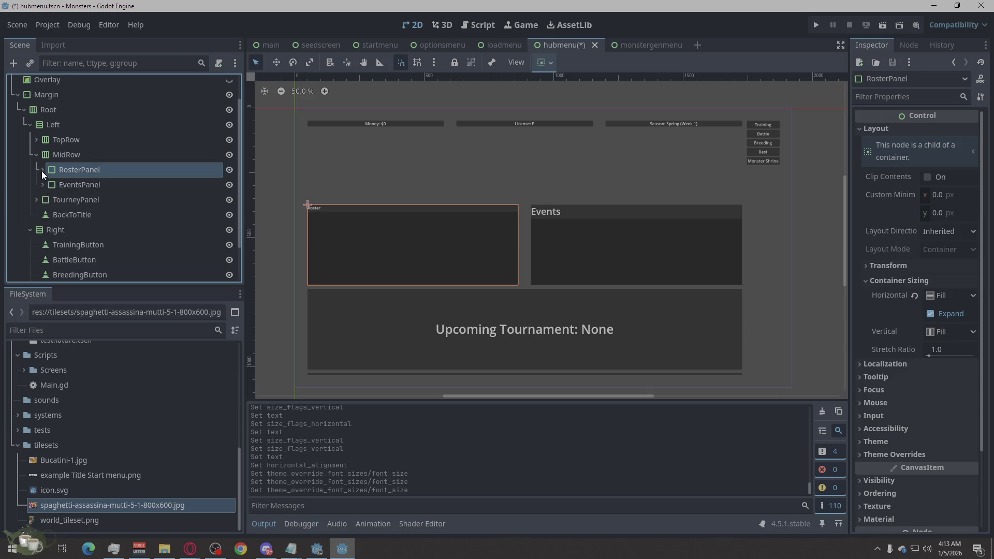
pyautogui.click(48, 185)
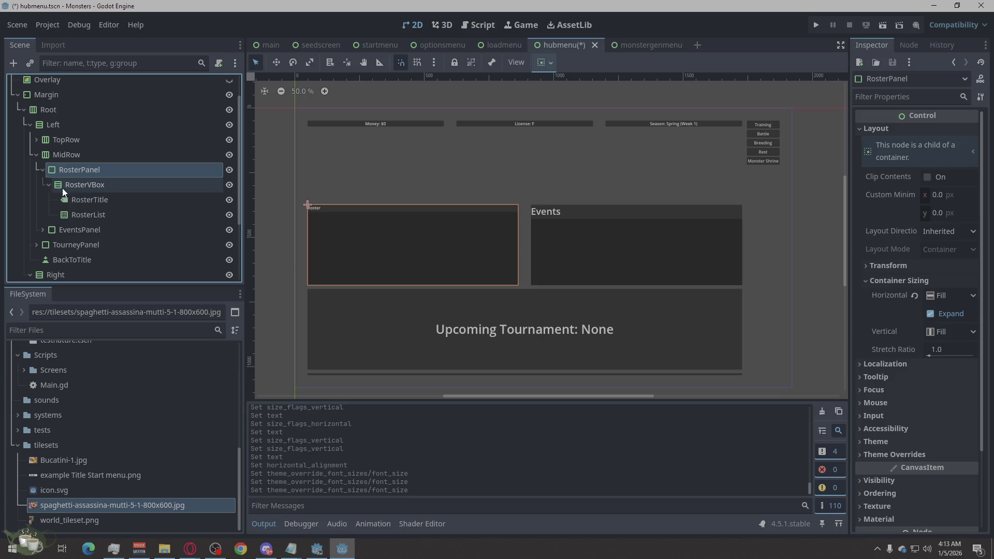
pyautogui.click(106, 200)
pyautogui.scroll(-5, 958, 349)
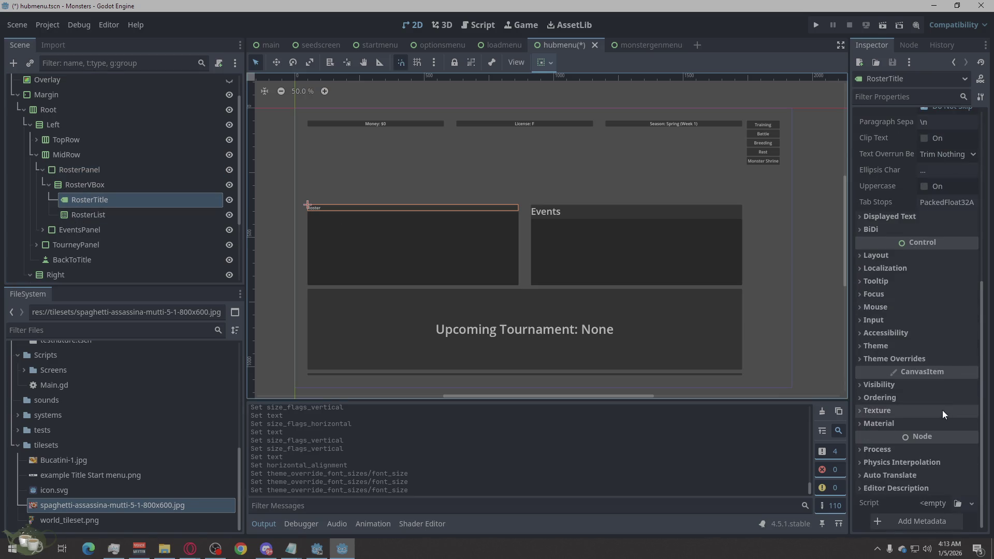
pyautogui.click(874, 347)
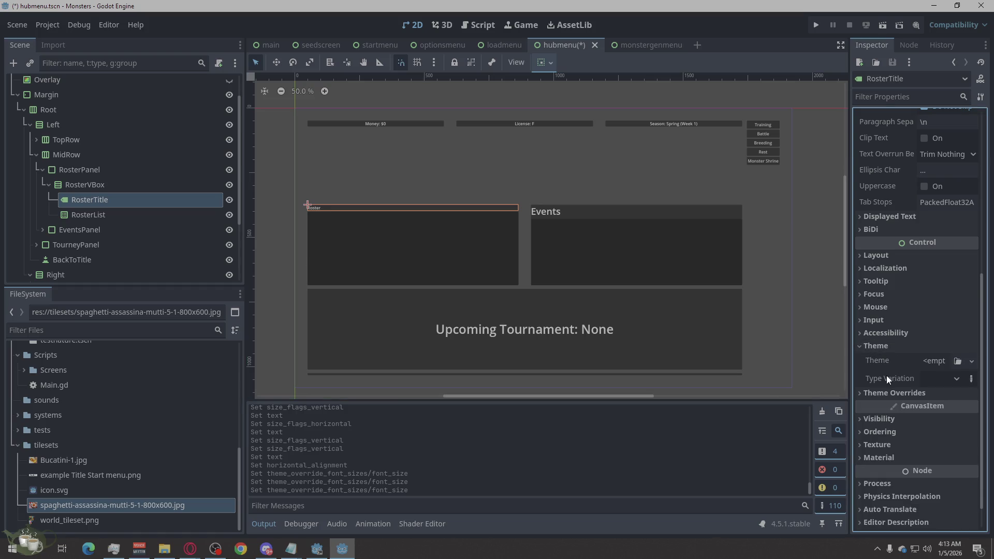
pyautogui.click(876, 393)
pyautogui.click(903, 449)
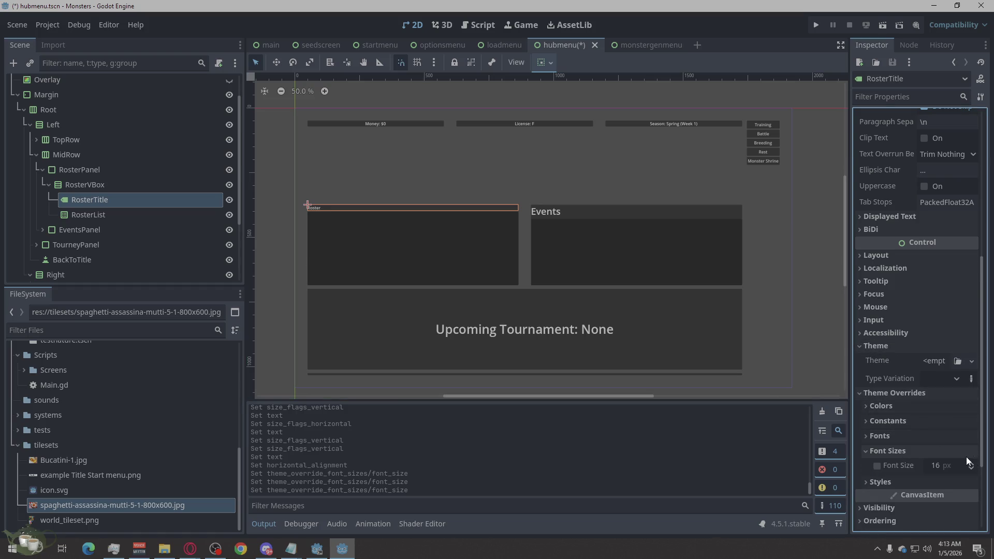
pyautogui.click(941, 465)
pyautogui.write('38')
pyautogui.press('Return')
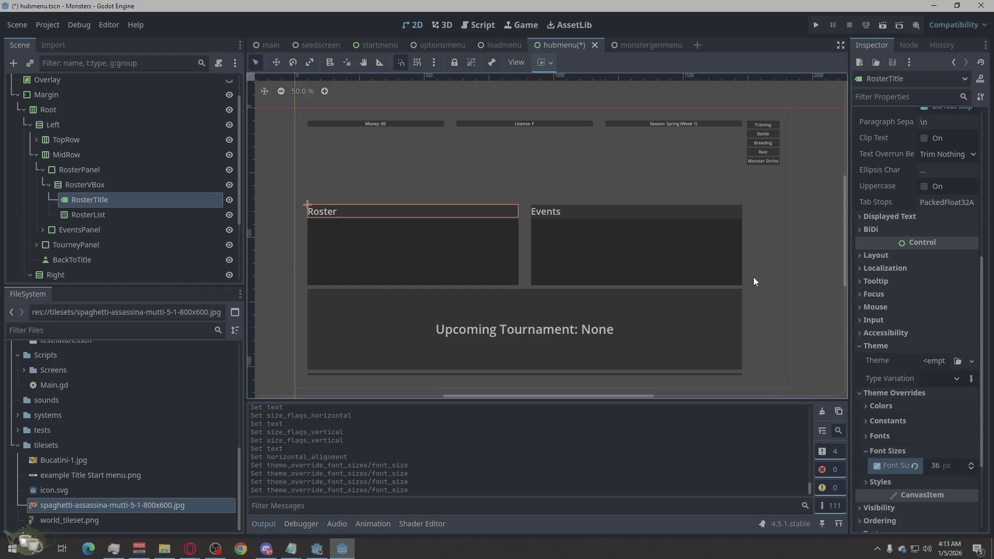
pyautogui.click(830, 244)
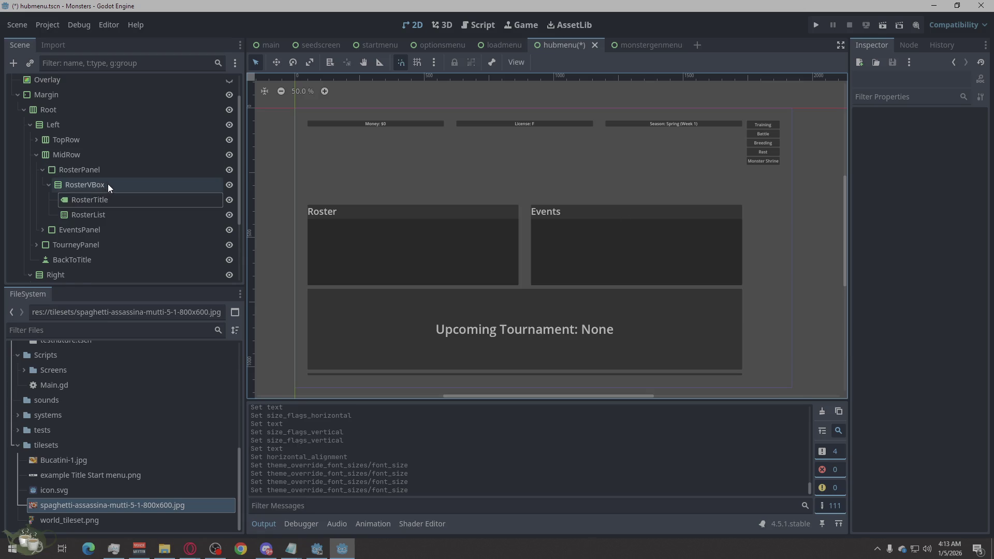
# - Reduce RosterTitle's font size override to 24
pyautogui.scroll(1, 98, 191)
pyautogui.click(45, 210)
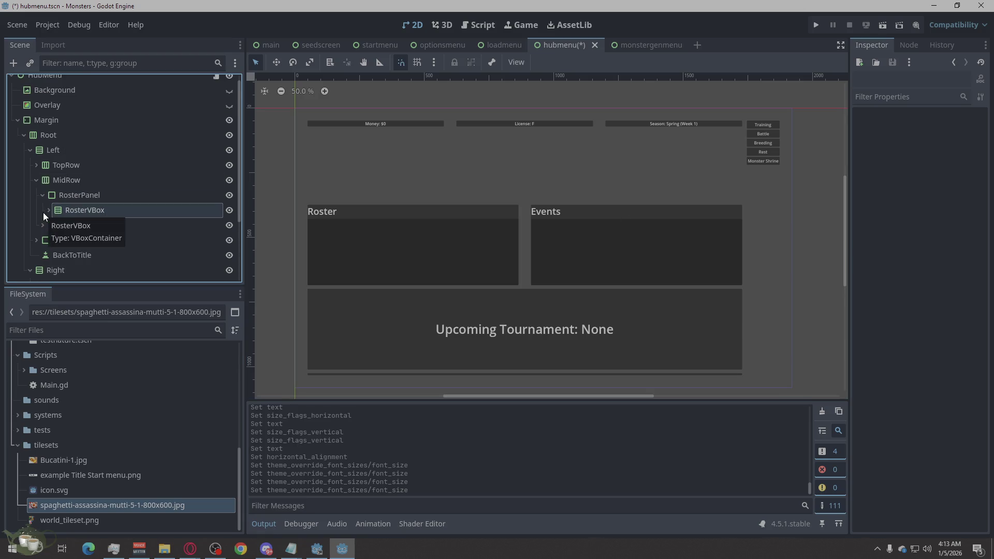
pyautogui.click(44, 213)
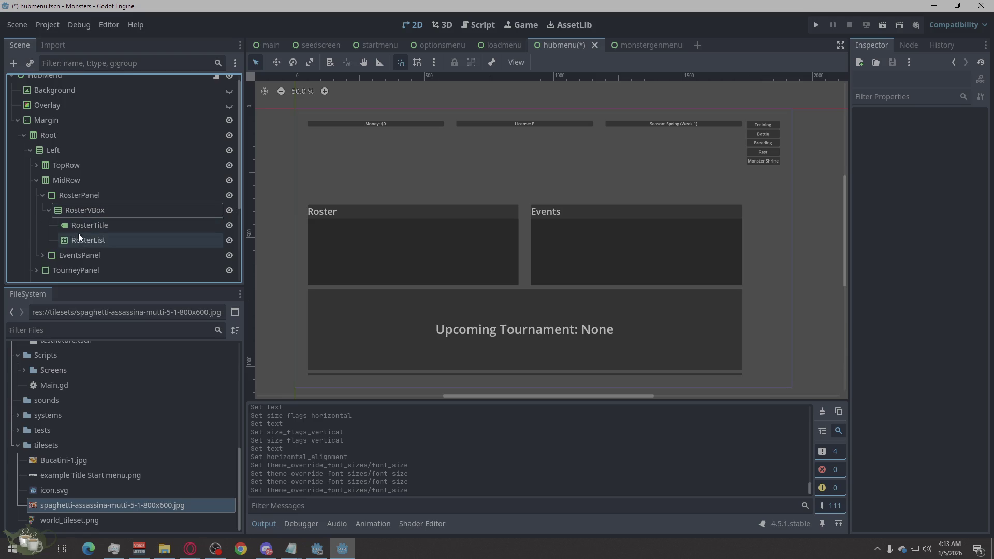
pyautogui.click(111, 228)
pyautogui.click(935, 465)
pyautogui.write('24')
pyautogui.press('Return')
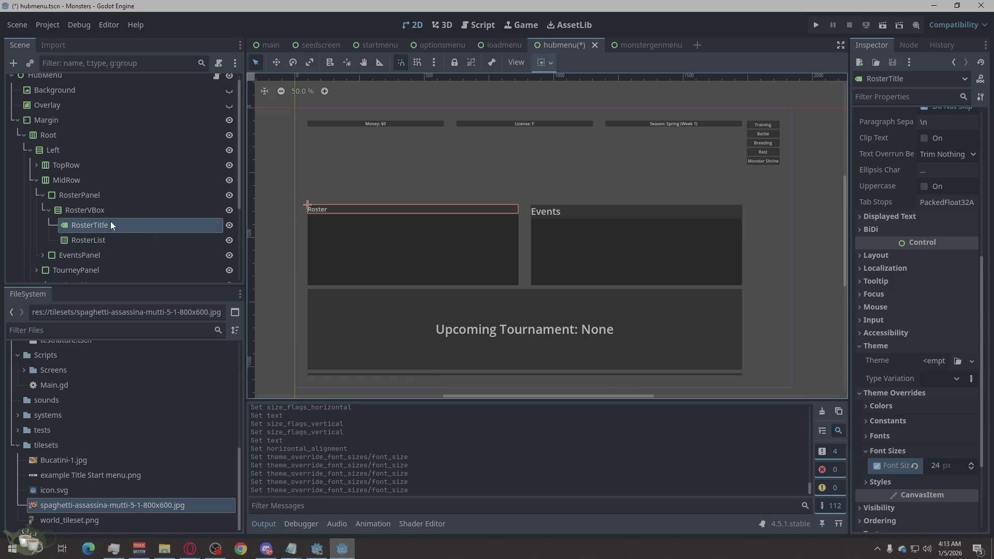
# - Reduce EventsTitle's font size override to 24
pyautogui.click(48, 211)
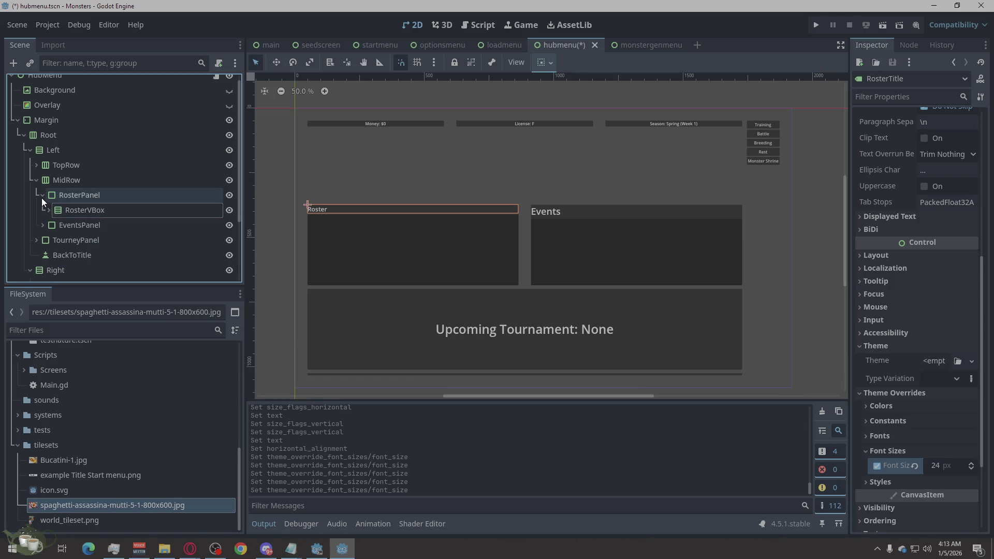
pyautogui.click(43, 225)
pyautogui.click(49, 240)
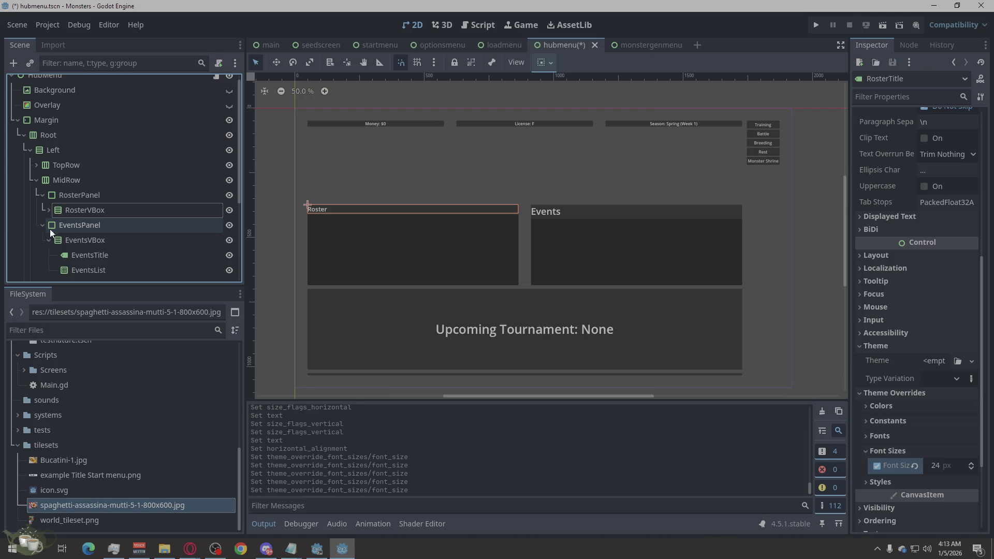
pyautogui.click(87, 256)
pyautogui.click(934, 432)
pyautogui.write('5')
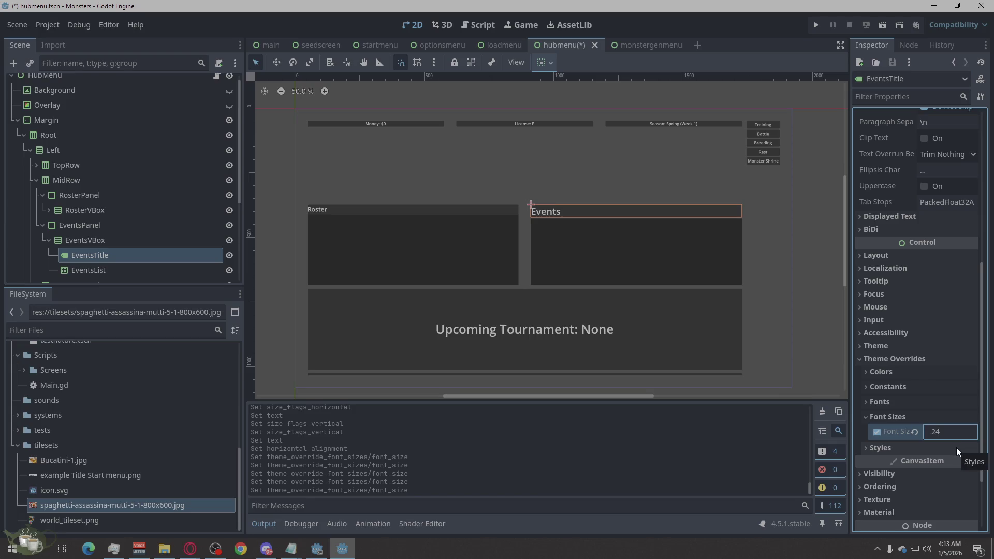
pyautogui.press('Escape')
pyautogui.click(790, 230)
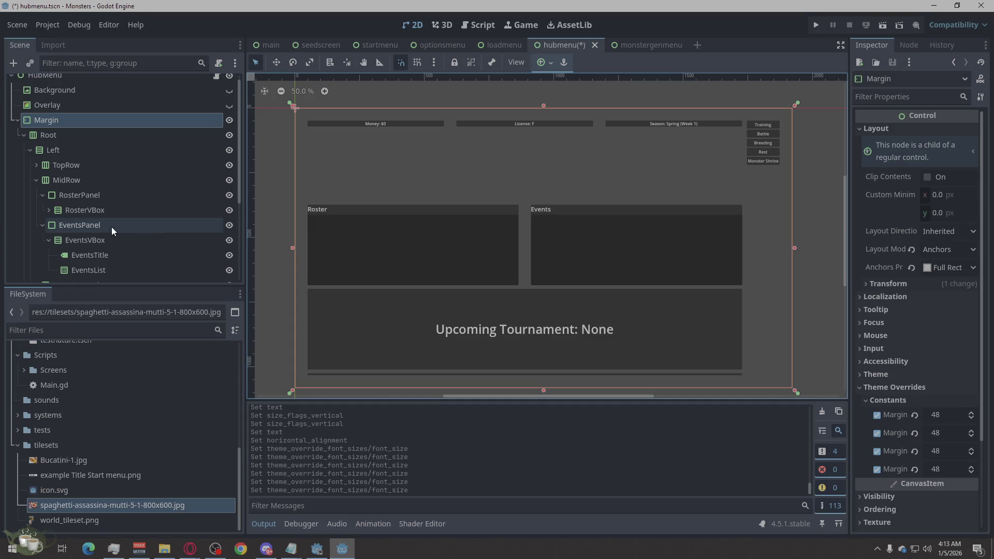
# - Centre the Events title horizontally
pyautogui.click(100, 254)
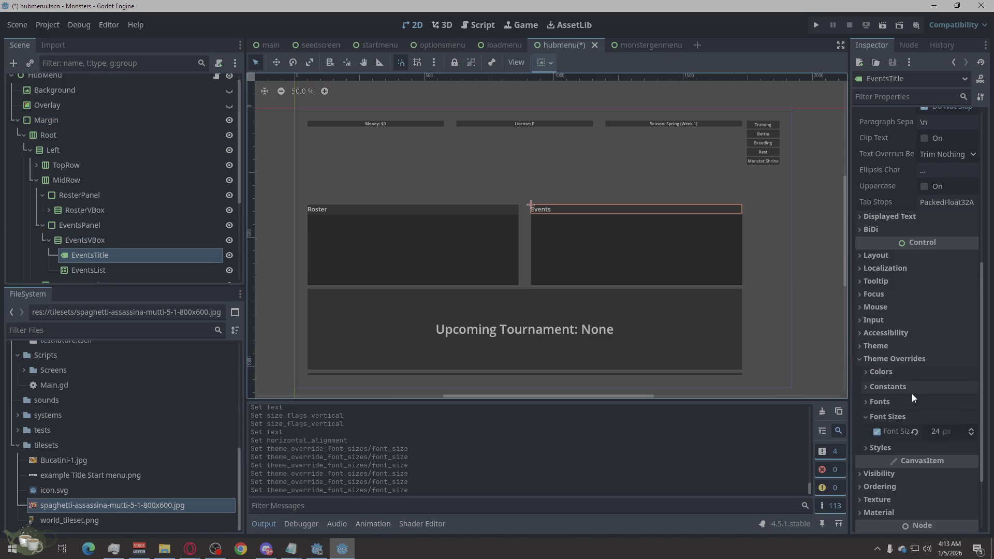
pyautogui.scroll(6, 912, 393)
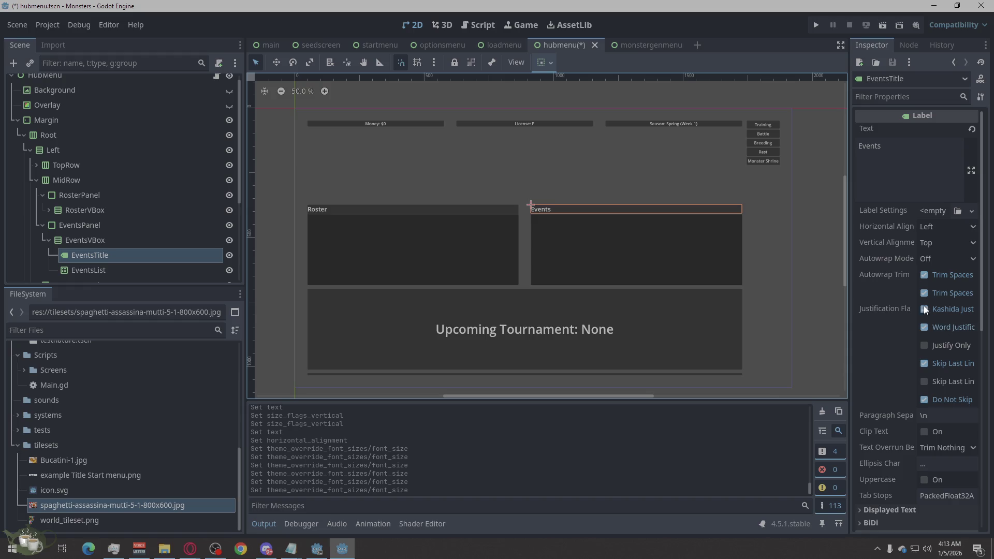
pyautogui.click(946, 231)
pyautogui.click(936, 262)
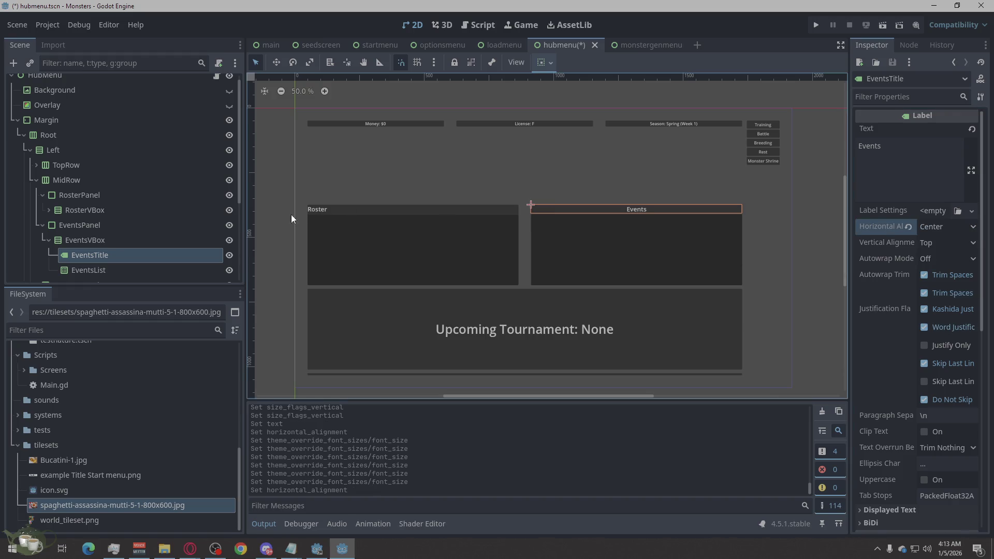
# - Centre the Roster title horizontally in its panel
pyautogui.click(108, 212)
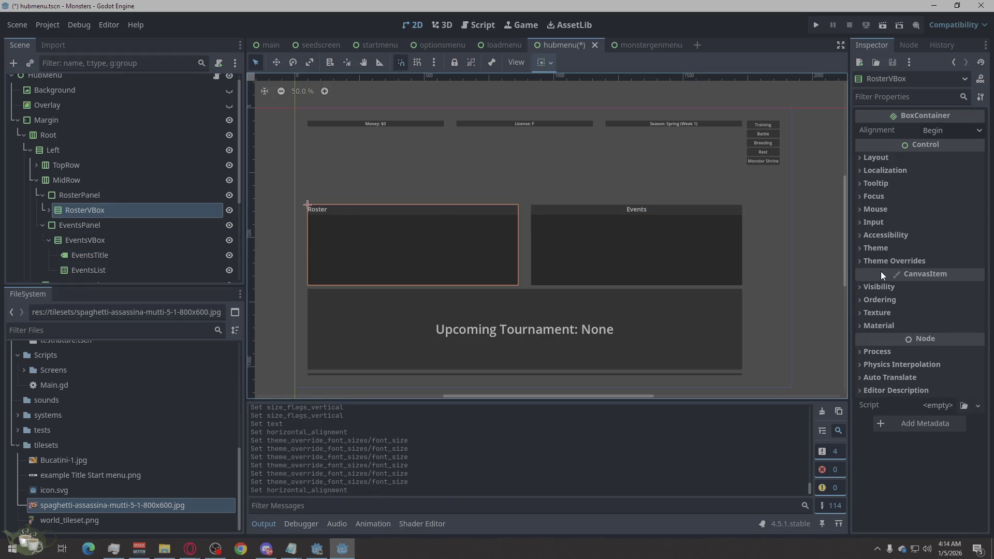
pyautogui.click(48, 210)
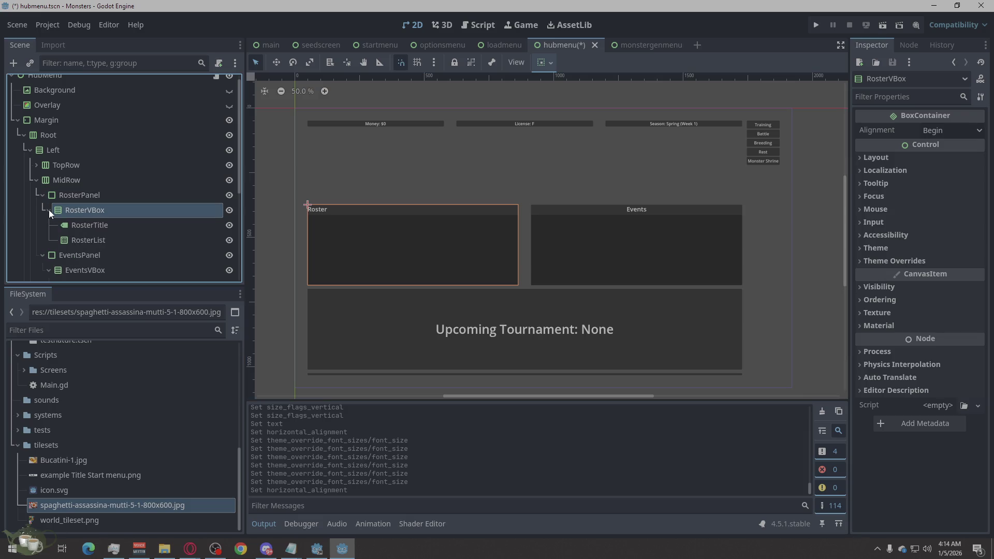
pyautogui.click(83, 225)
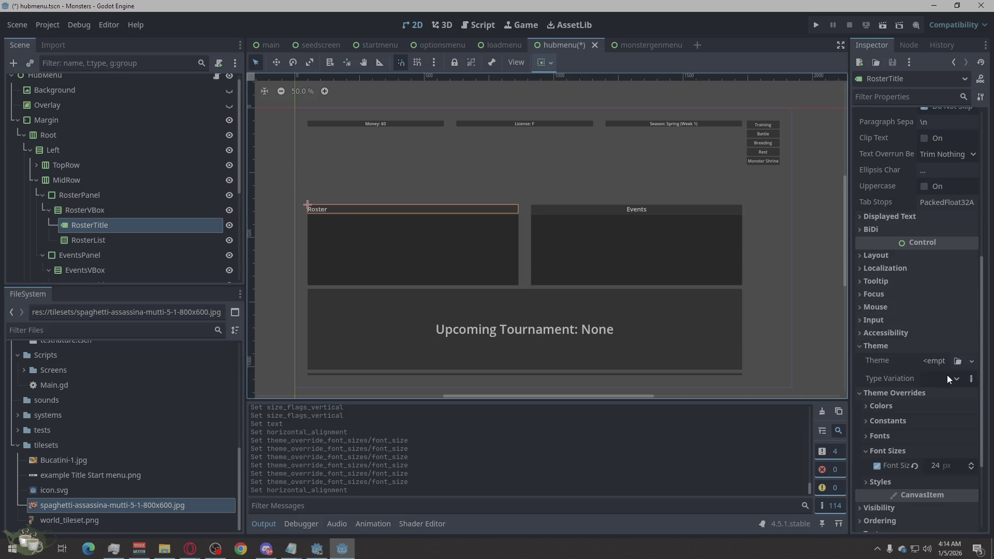
pyautogui.scroll(-3, 929, 393)
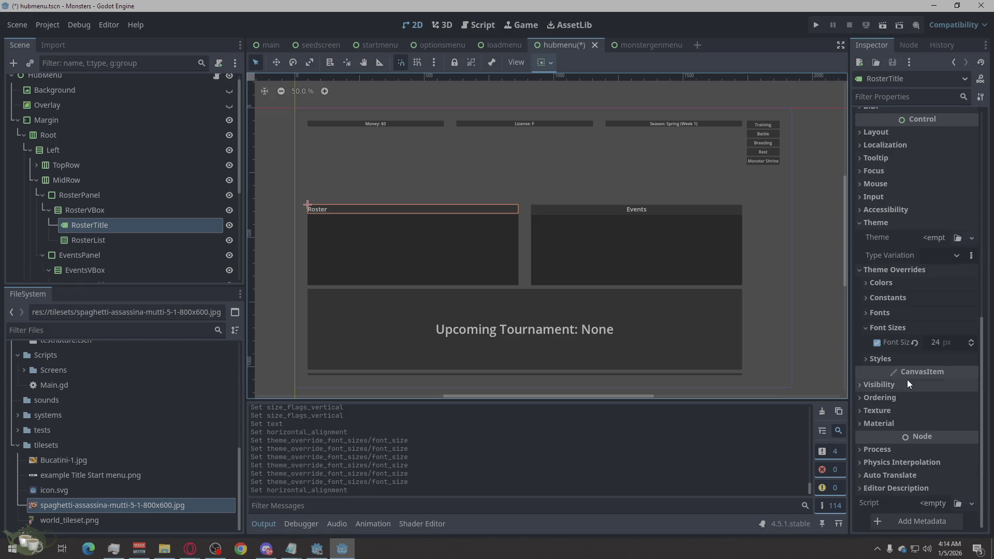
pyautogui.scroll(5, 885, 244)
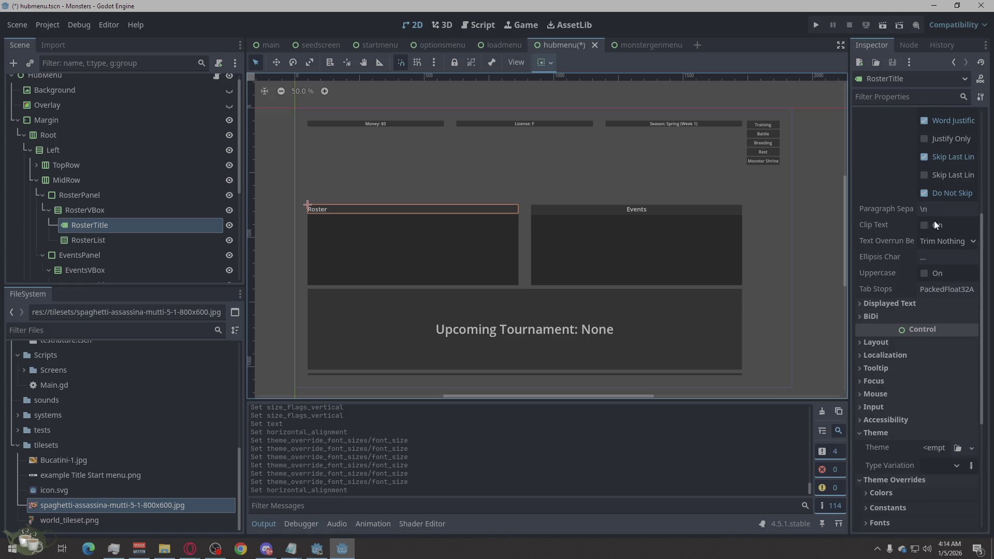
pyautogui.scroll(4, 937, 231)
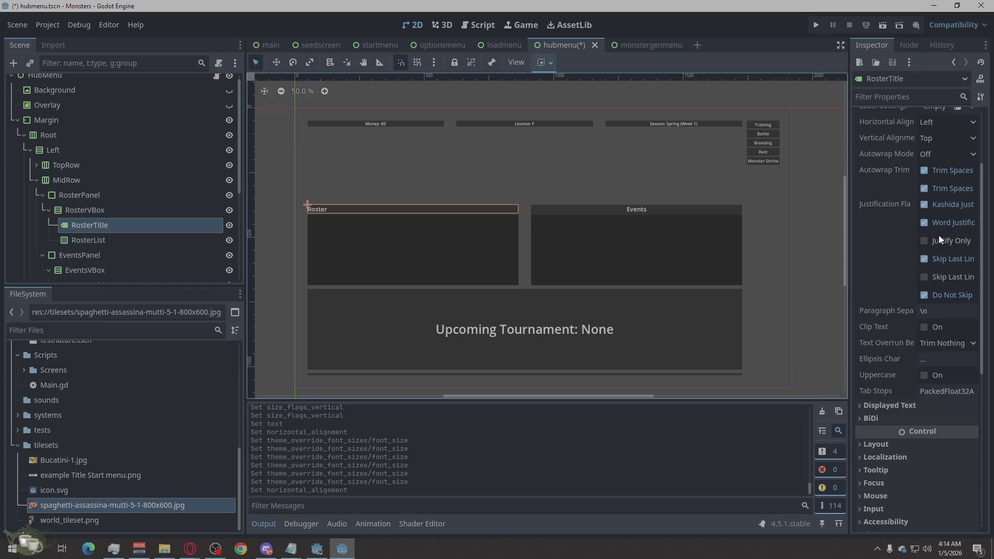
pyautogui.scroll(2, 942, 296)
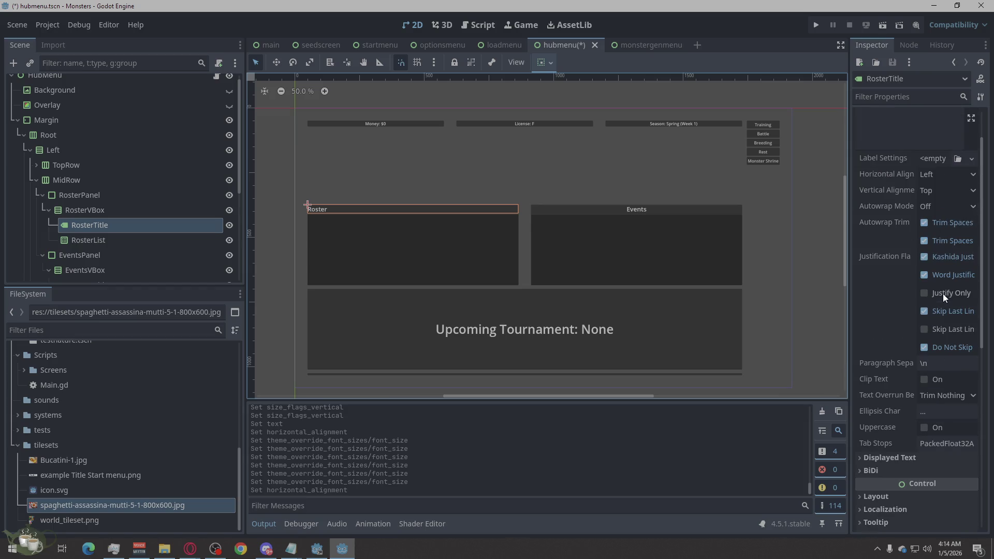
pyautogui.click(959, 174)
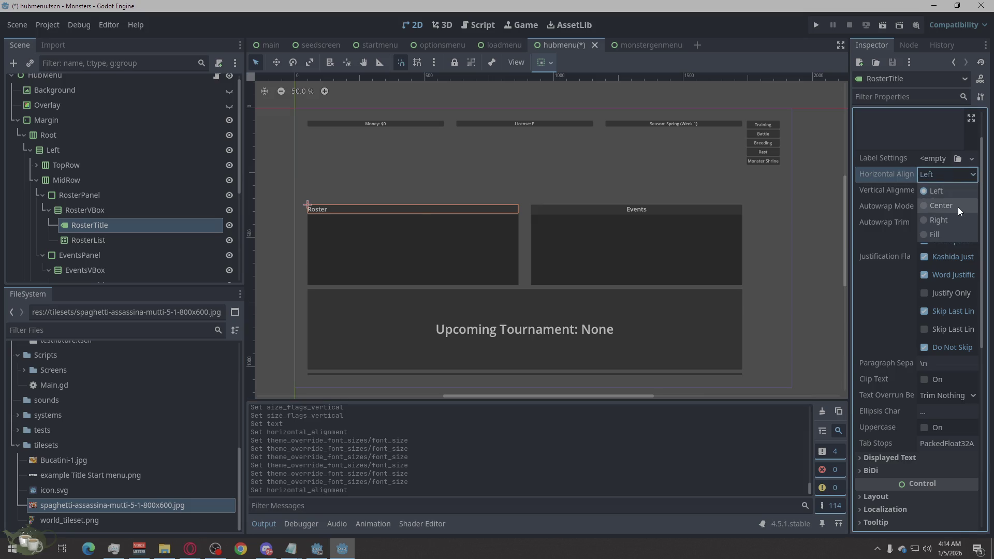
pyautogui.click(956, 207)
pyautogui.click(823, 244)
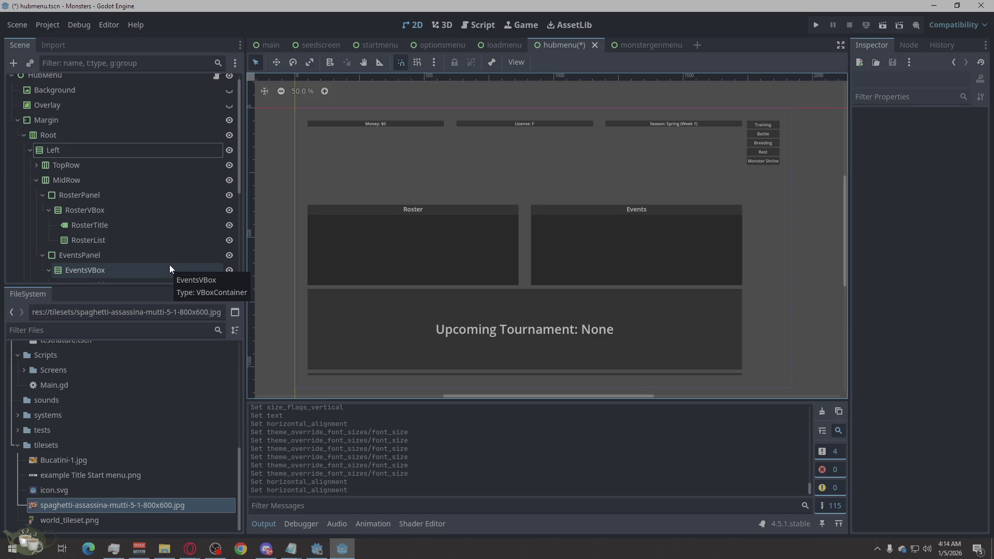
# - Give the Right button column a Separation constant override of 24
pyautogui.click(30, 150)
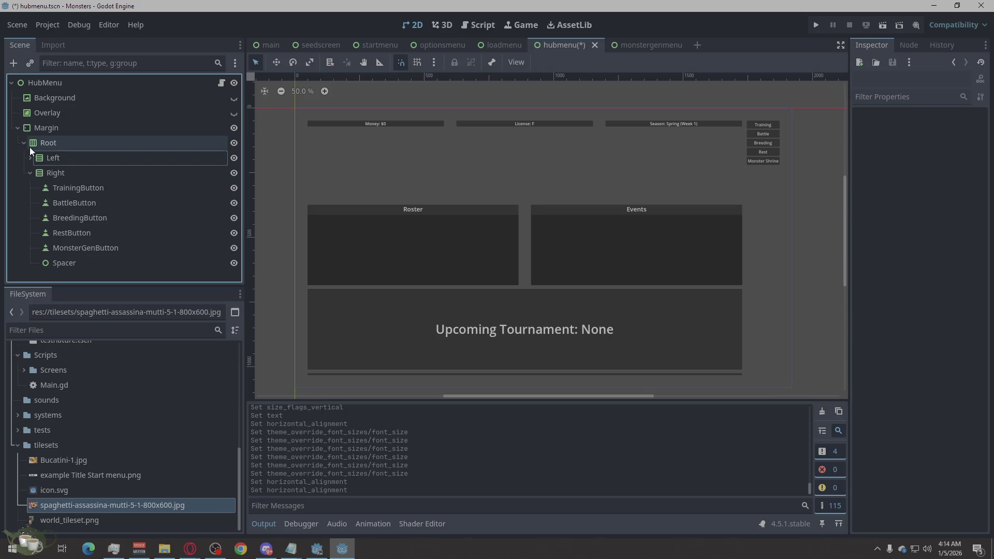
pyautogui.click(21, 140)
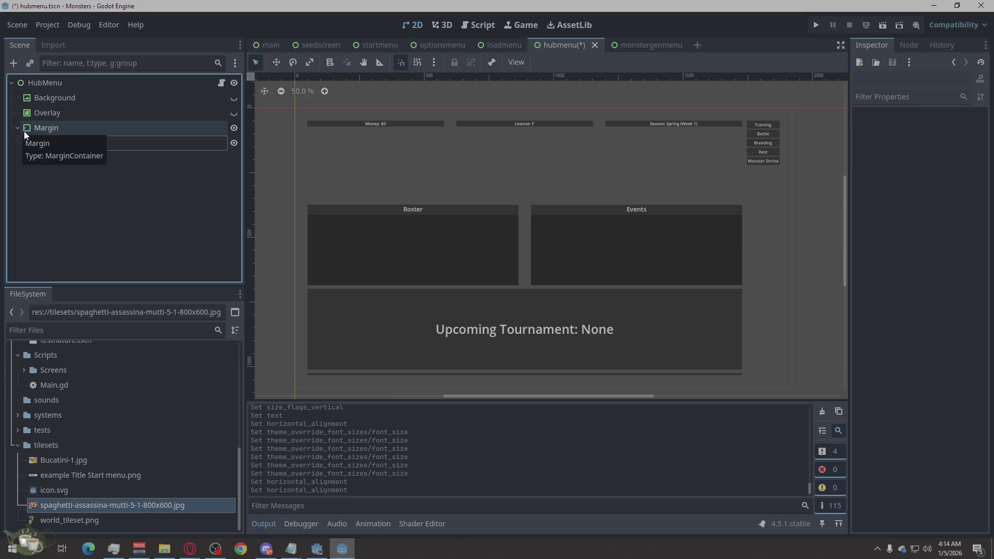
pyautogui.click(24, 142)
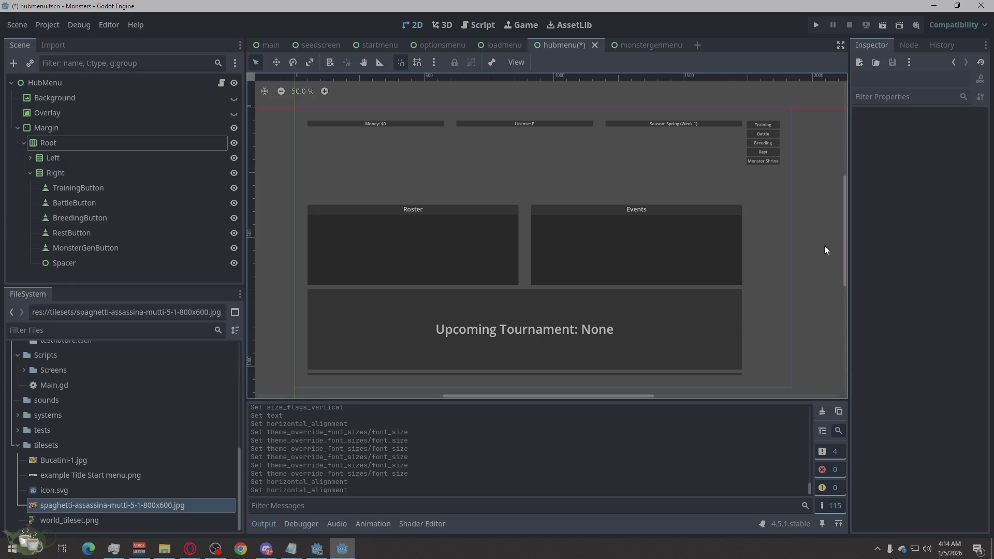
pyautogui.click(110, 174)
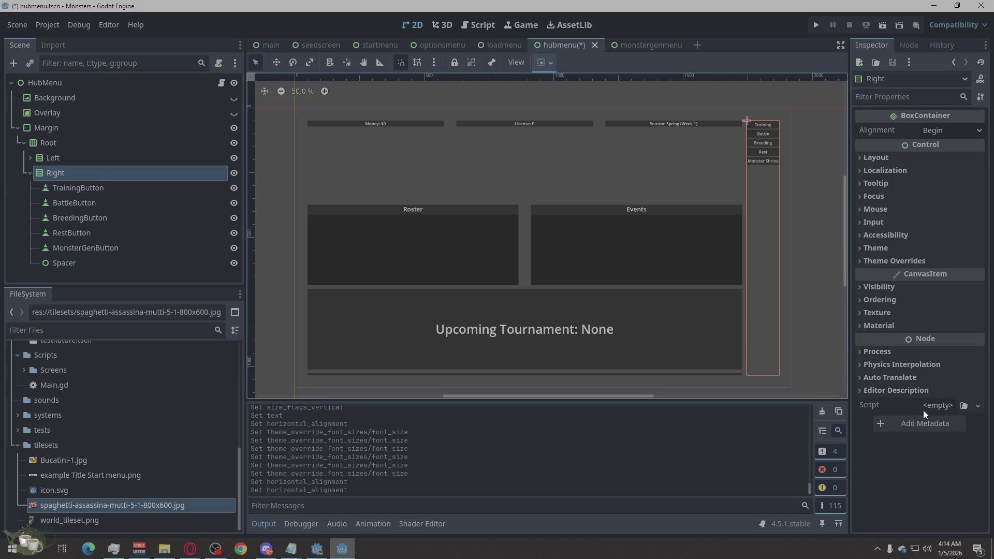
pyautogui.click(890, 260)
pyautogui.click(895, 273)
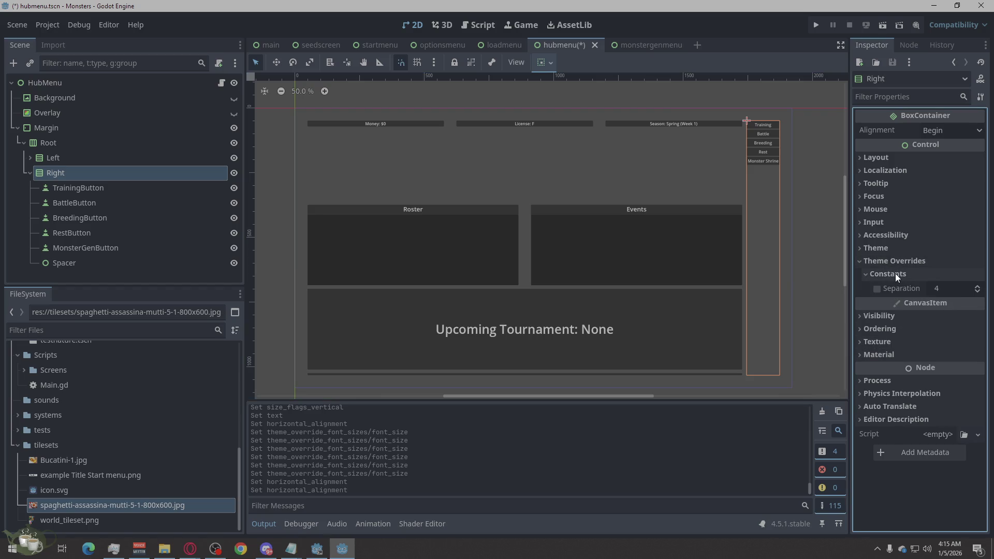
pyautogui.click(944, 290)
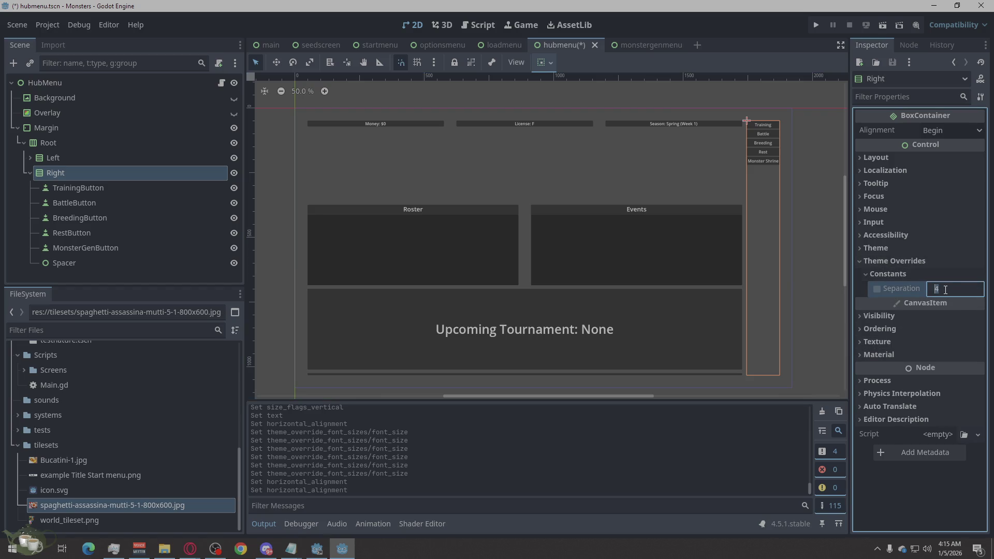
pyautogui.write('24')
pyautogui.press('Return')
# - Reduce the Right column's separation to 12 and check the button spacing
pyautogui.click(944, 289)
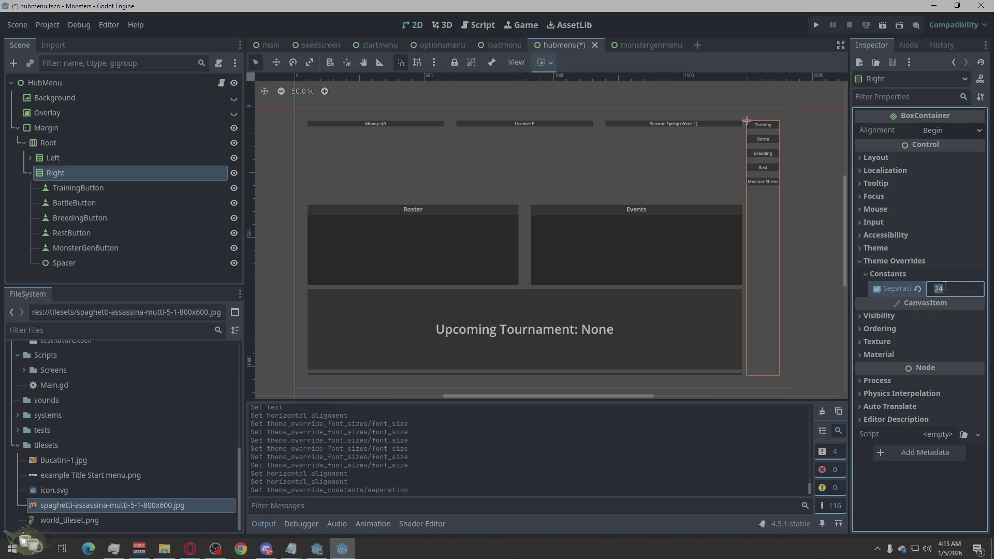
pyautogui.write('12')
pyautogui.press('Return')
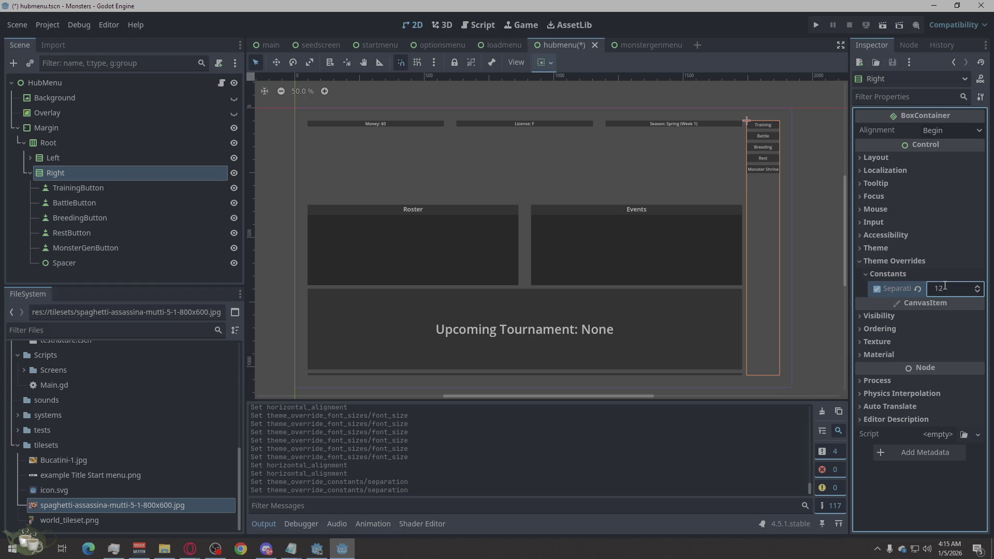
pyautogui.click(813, 289)
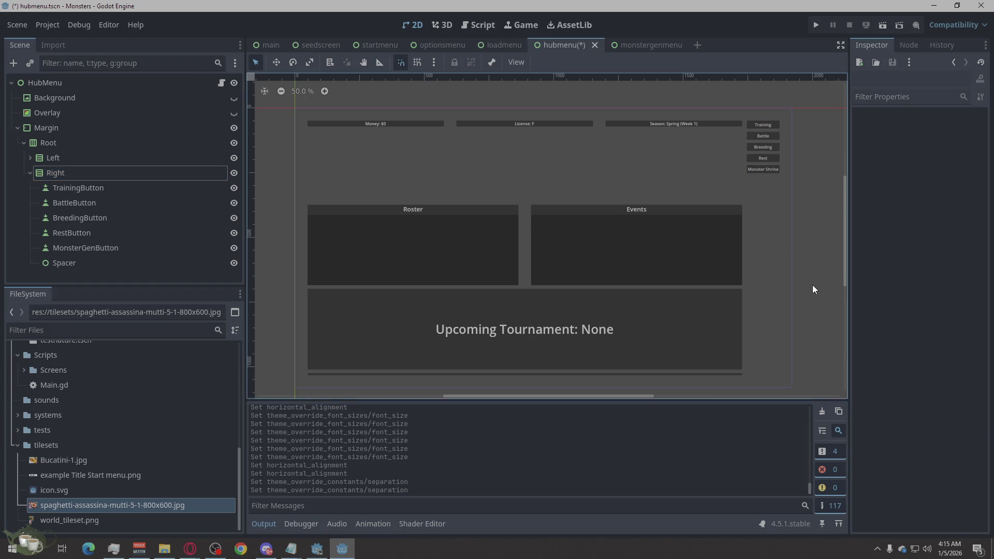
pyautogui.scroll(6, 782, 150)
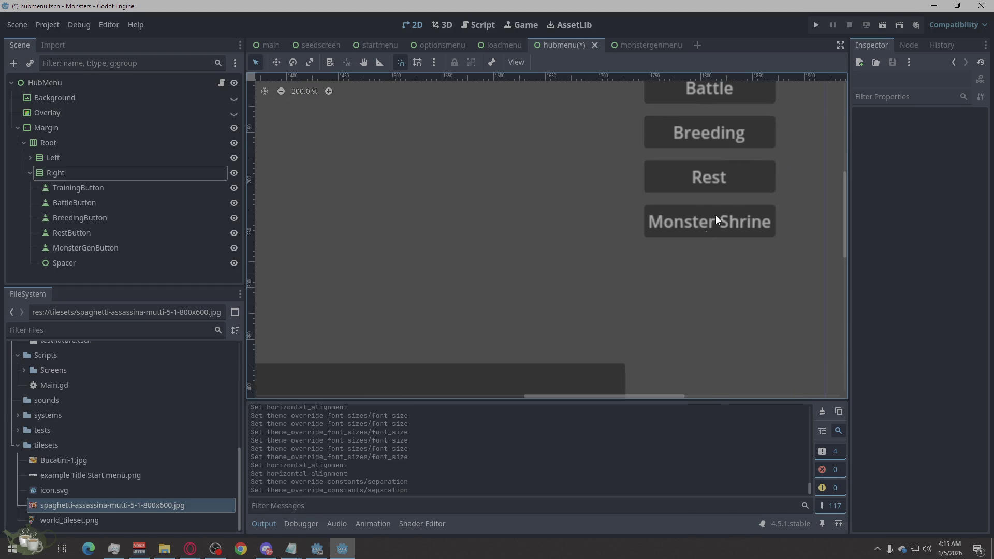
pyautogui.scroll(-3, 606, 334)
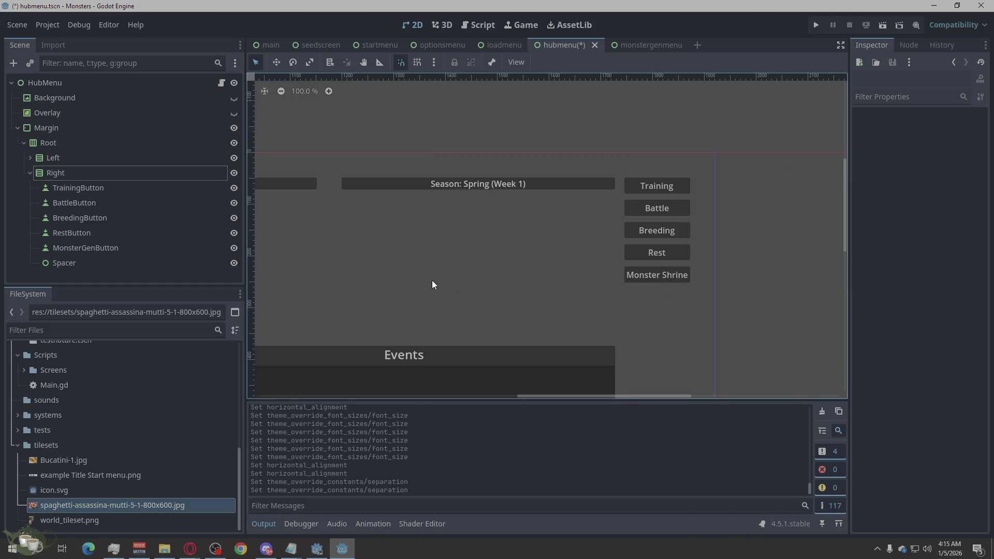
pyautogui.click(84, 251)
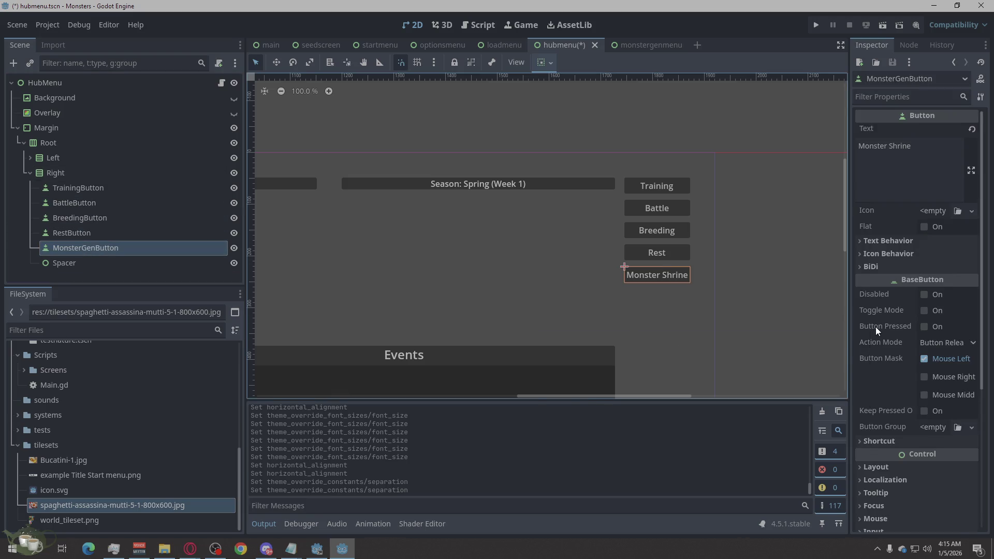
# - Inspect the Right column's theme overrides, then collapse the override groups
pyautogui.scroll(-2, 875, 327)
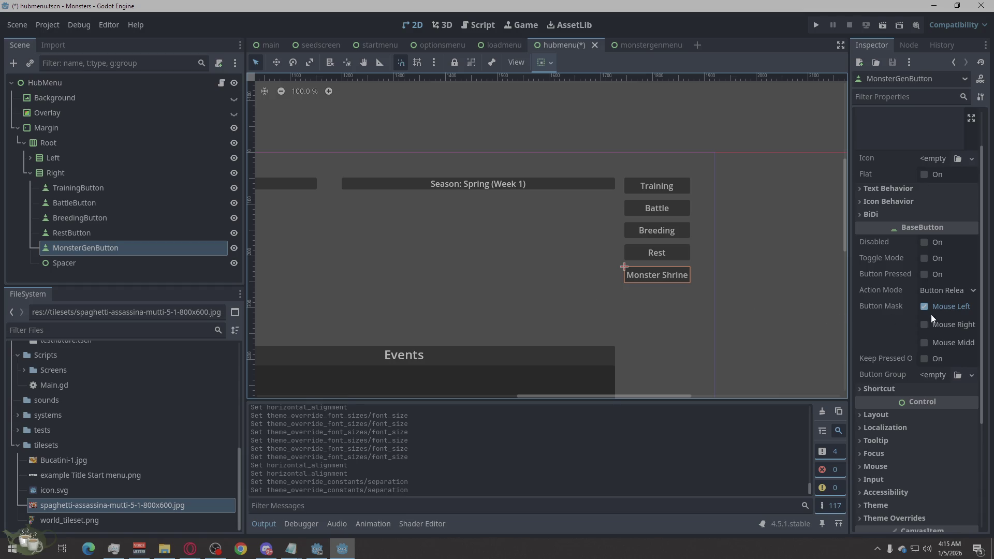
pyautogui.scroll(-6, 930, 313)
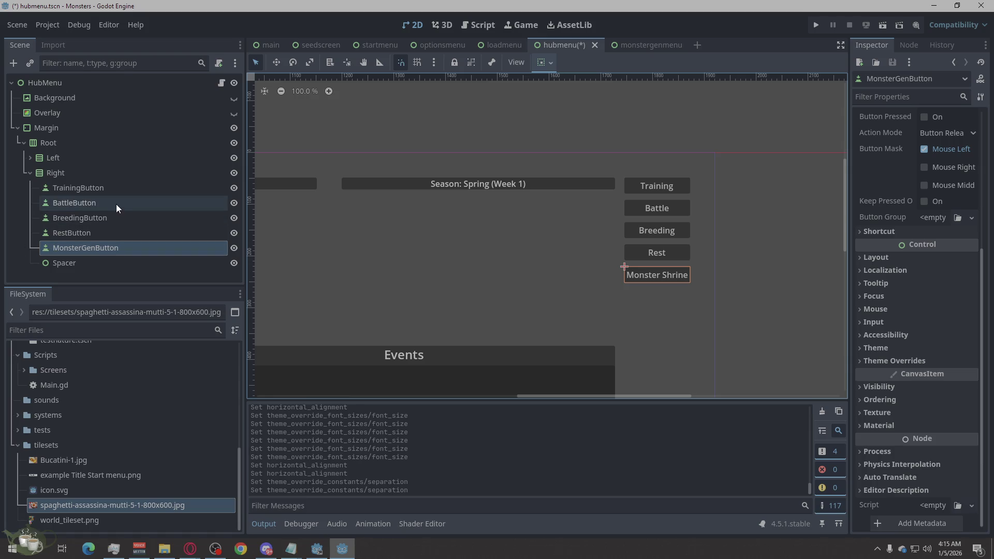
pyautogui.click(747, 310)
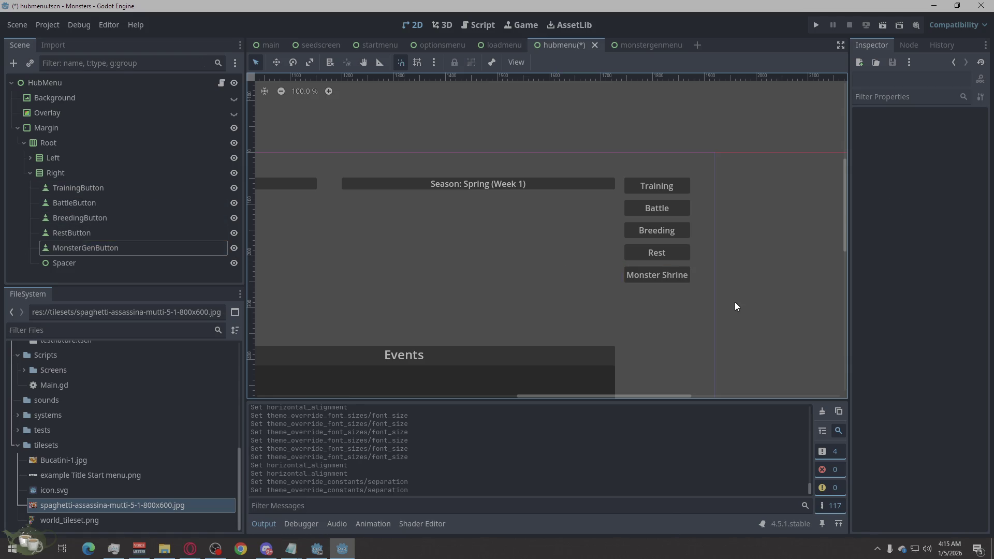
pyautogui.scroll(-1, 728, 249)
pyautogui.scroll(-2, 728, 248)
pyautogui.scroll(2, 728, 247)
pyautogui.click(91, 173)
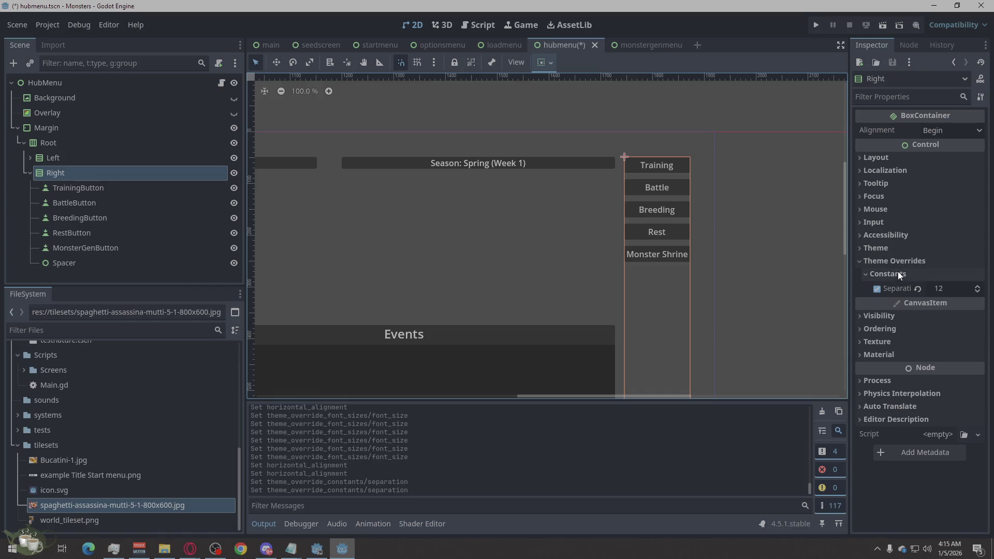
pyautogui.click(893, 248)
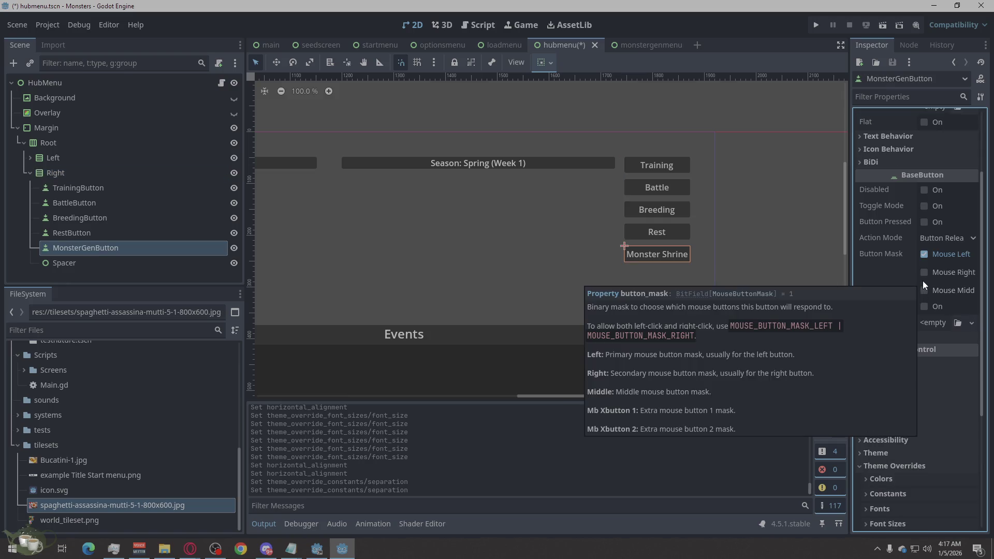
pyautogui.scroll(-3, 882, 413)
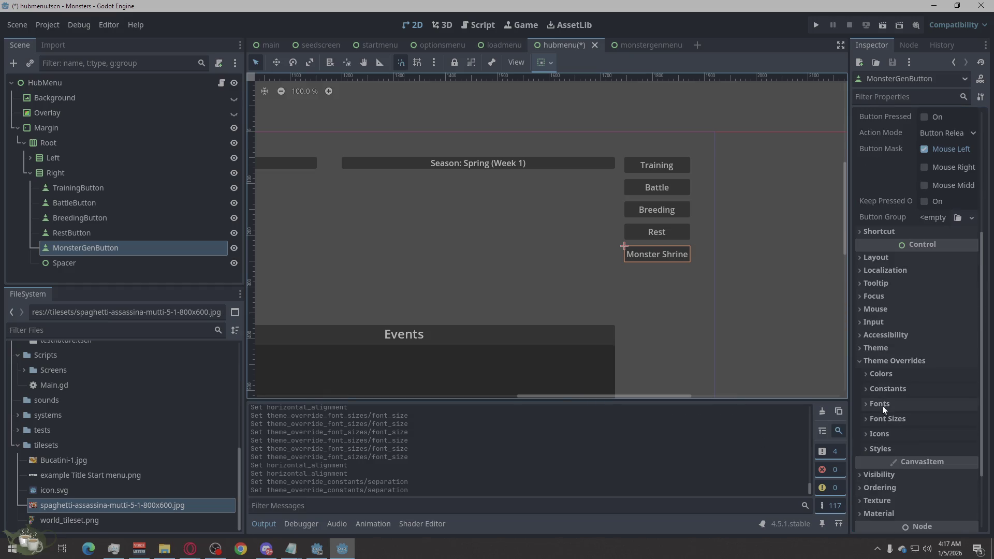
pyautogui.click(862, 360)
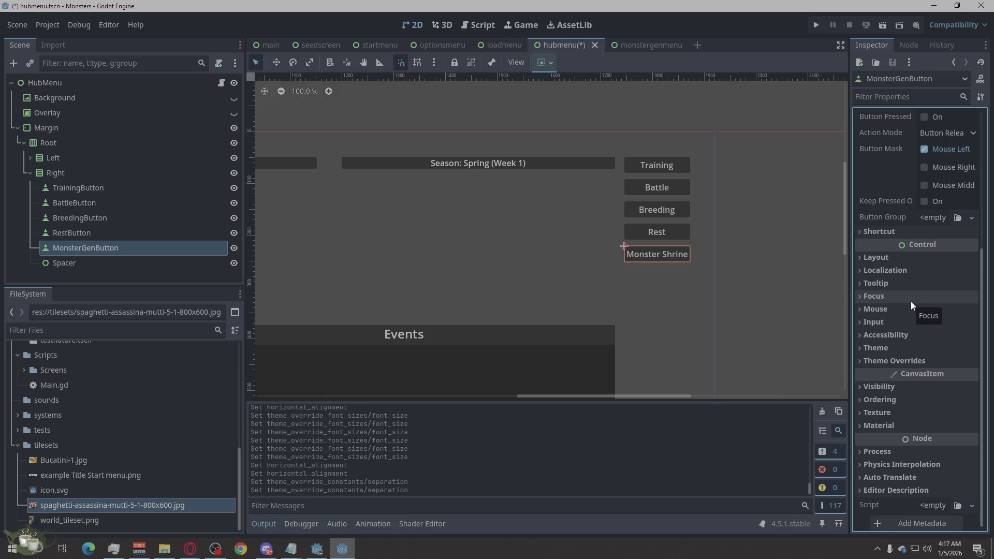
# - Browse the button's Layout, Localization, Tooltip, Focus and Mouse inspector sections
pyautogui.click(879, 256)
pyautogui.click(878, 255)
pyautogui.click(880, 270)
pyautogui.click(881, 270)
pyautogui.click(884, 283)
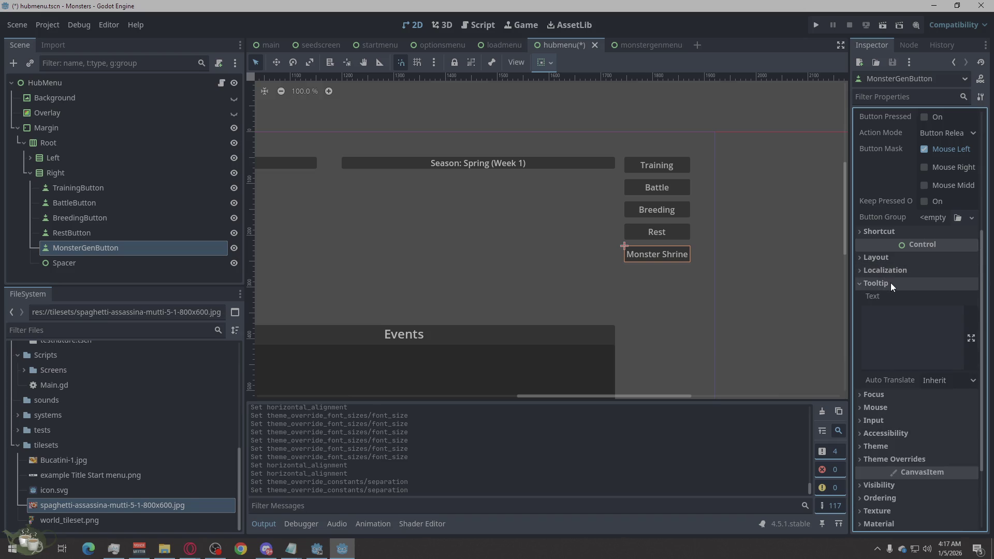
pyautogui.click(890, 283)
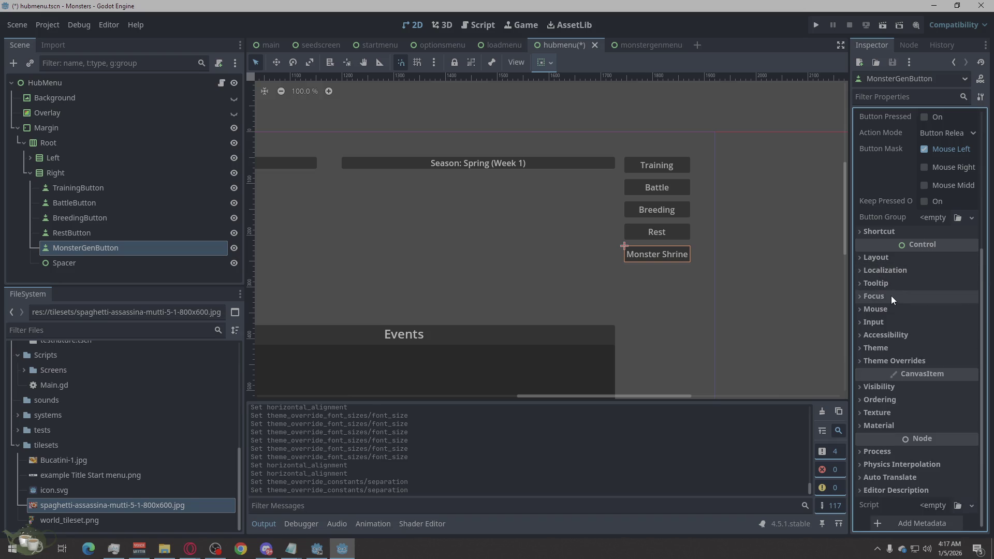
pyautogui.click(890, 296)
pyautogui.click(890, 296)
pyautogui.click(890, 304)
pyautogui.click(890, 304)
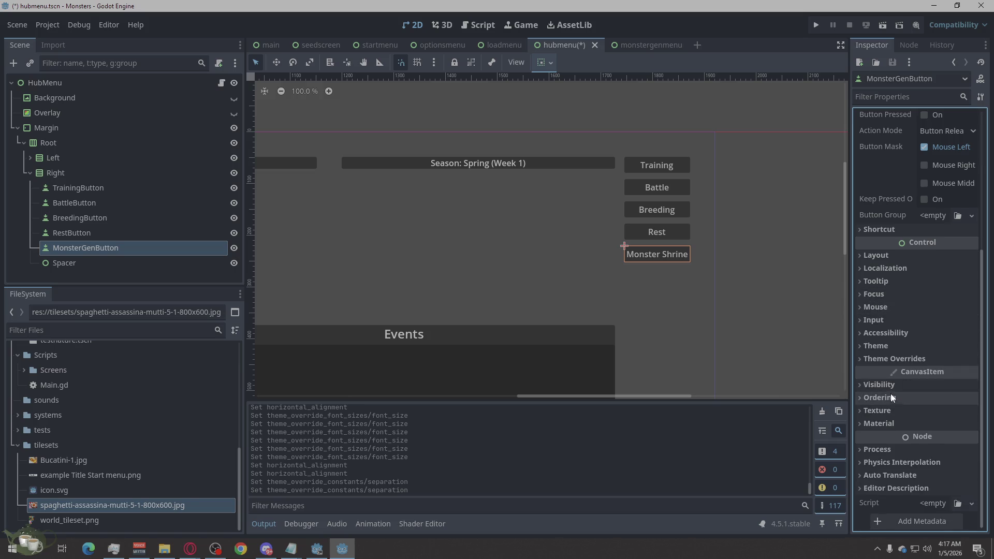
# - Pad the Monster Shrine button's label text with extra spaces
pyautogui.scroll(5, 893, 284)
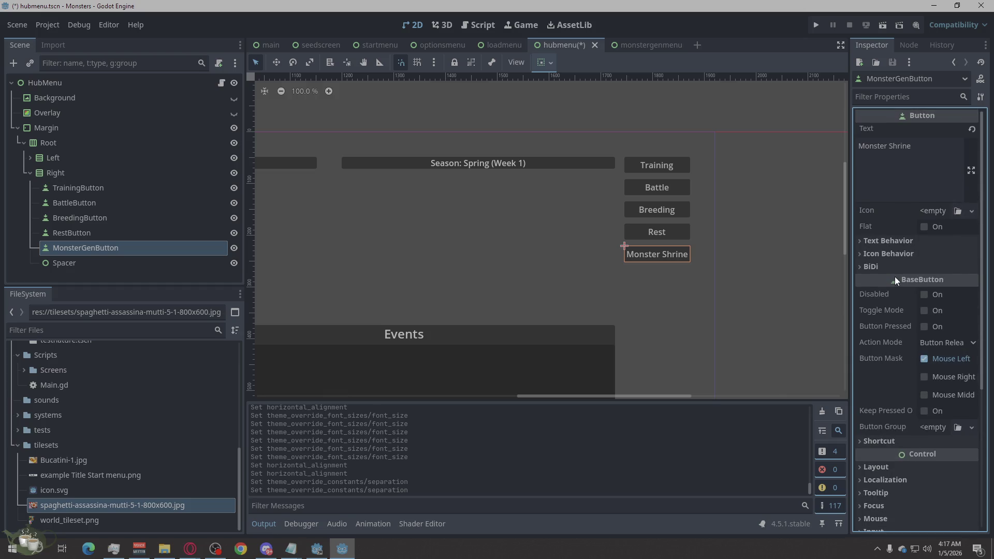
pyautogui.click(926, 145)
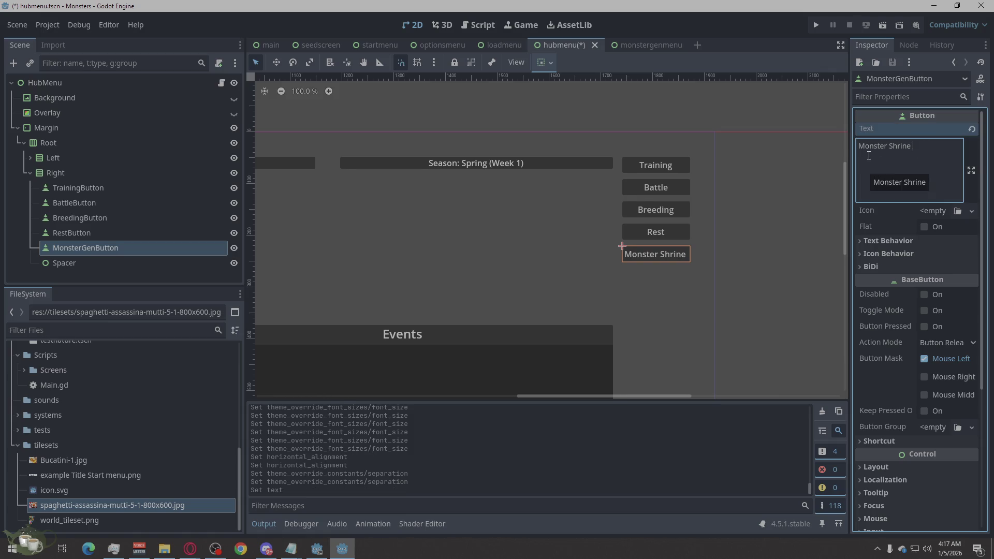
pyautogui.press('Home')
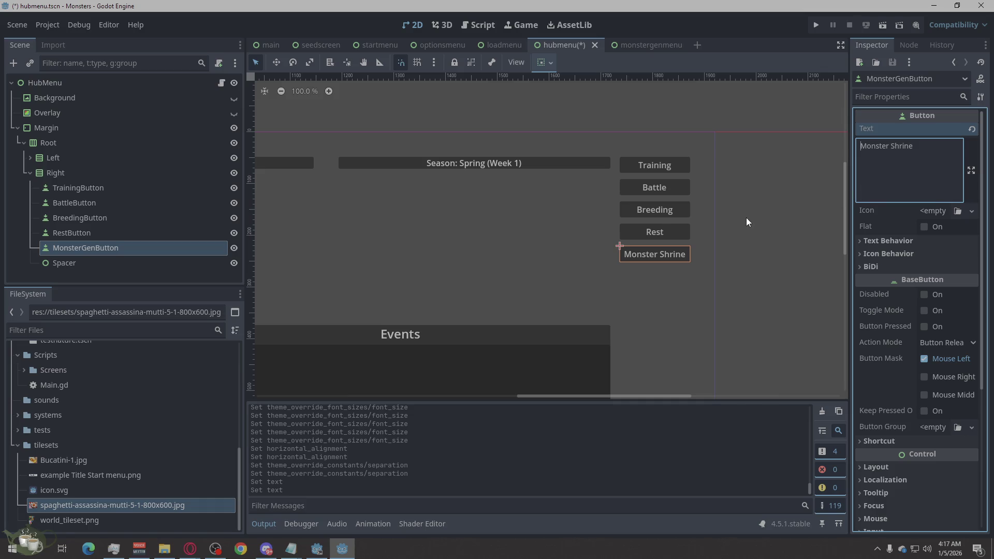
pyautogui.click(753, 259)
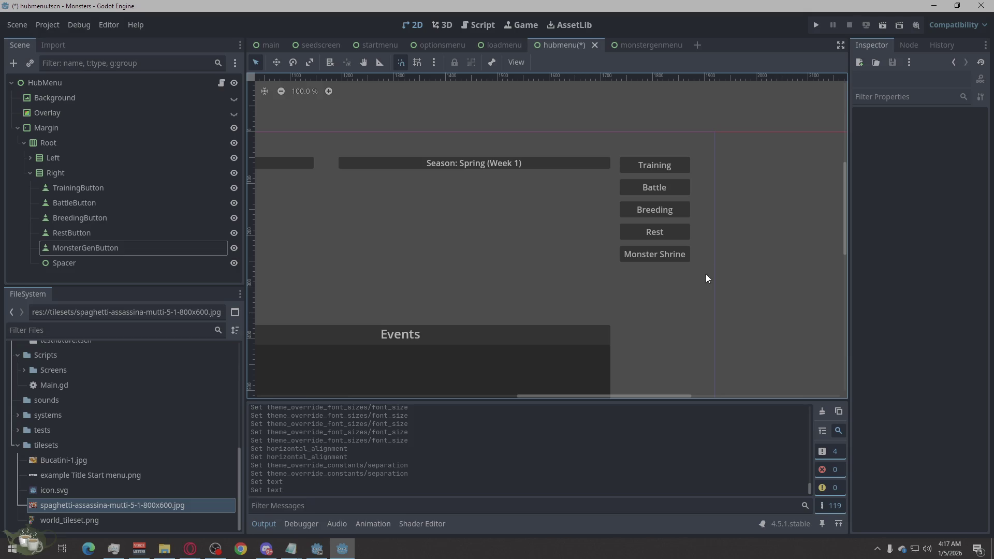
# - Collapse the Right node and save the hubmenu scene with Ctrl+S
pyautogui.scroll(-10, 703, 272)
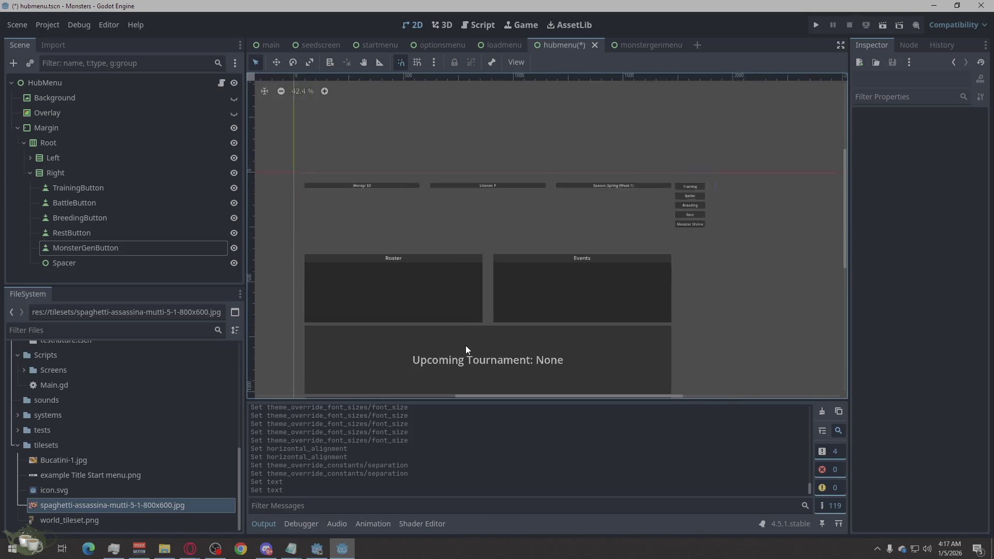
pyautogui.scroll(3, 476, 331)
pyautogui.scroll(-2, 569, 207)
pyautogui.scroll(1, 504, 291)
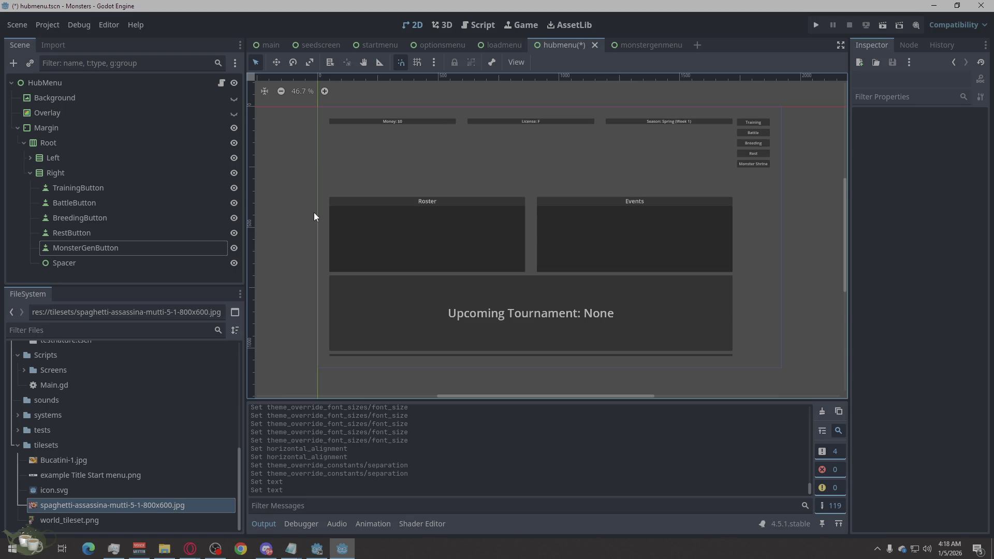
pyautogui.click(30, 173)
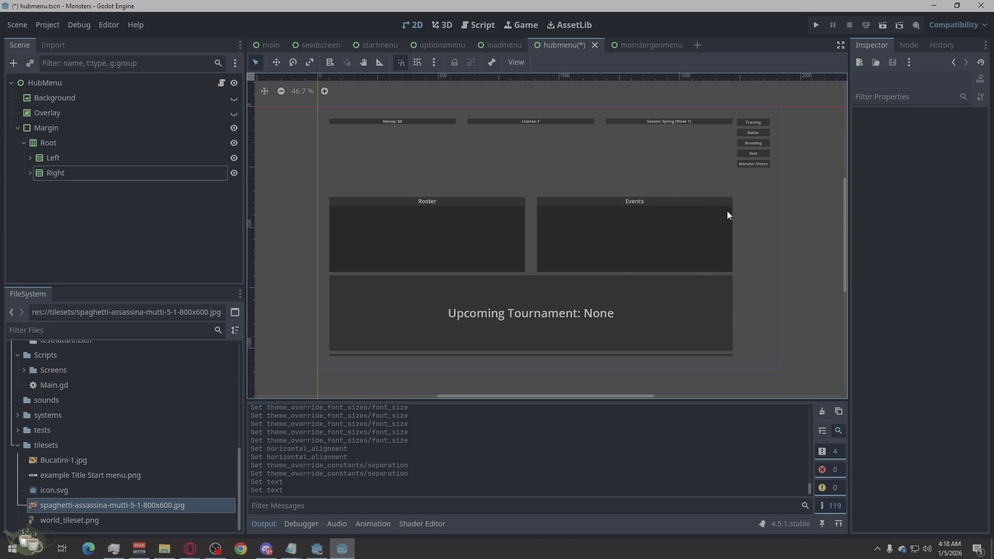
pyautogui.hotkey('ctrl', 's')
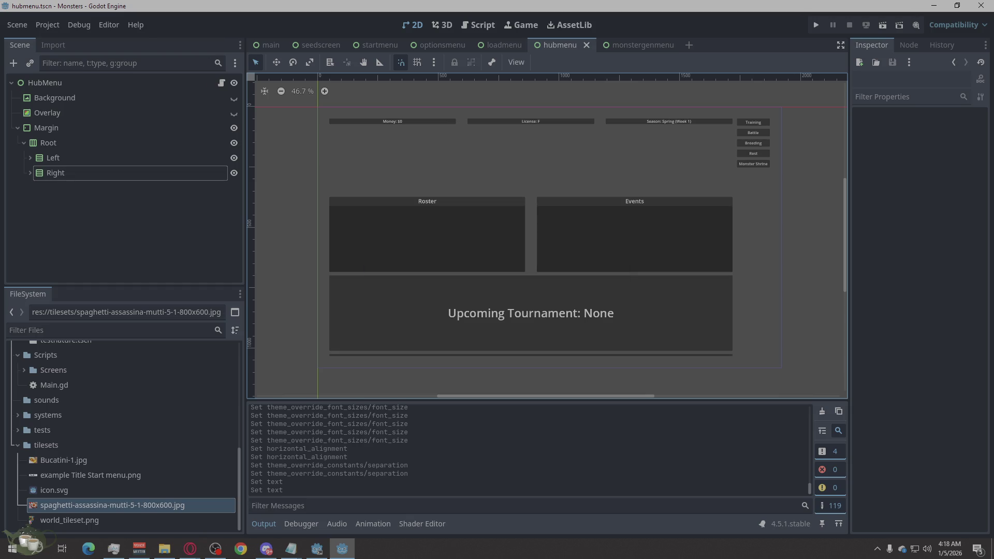
pyautogui.hotkey('alt', 'Tab')
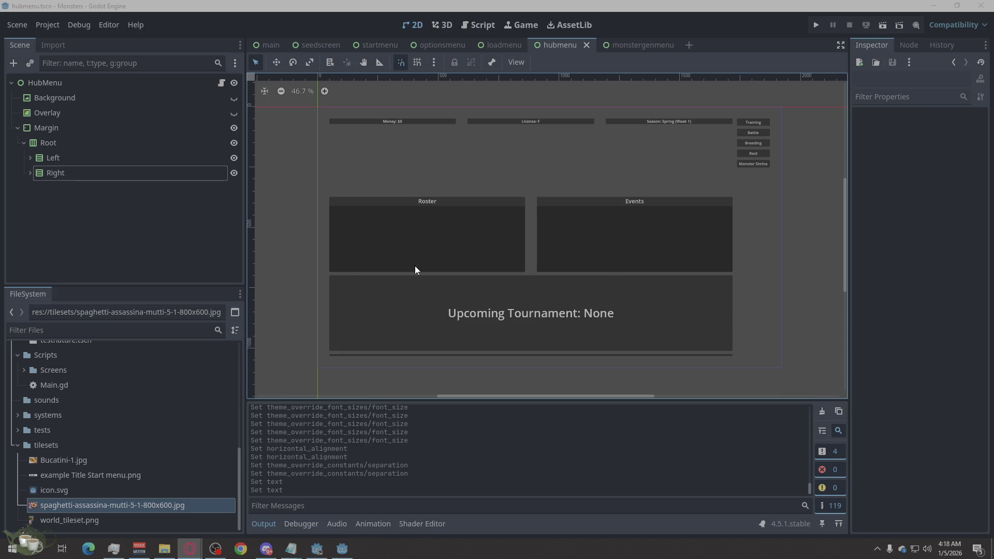
pyautogui.click(30, 173)
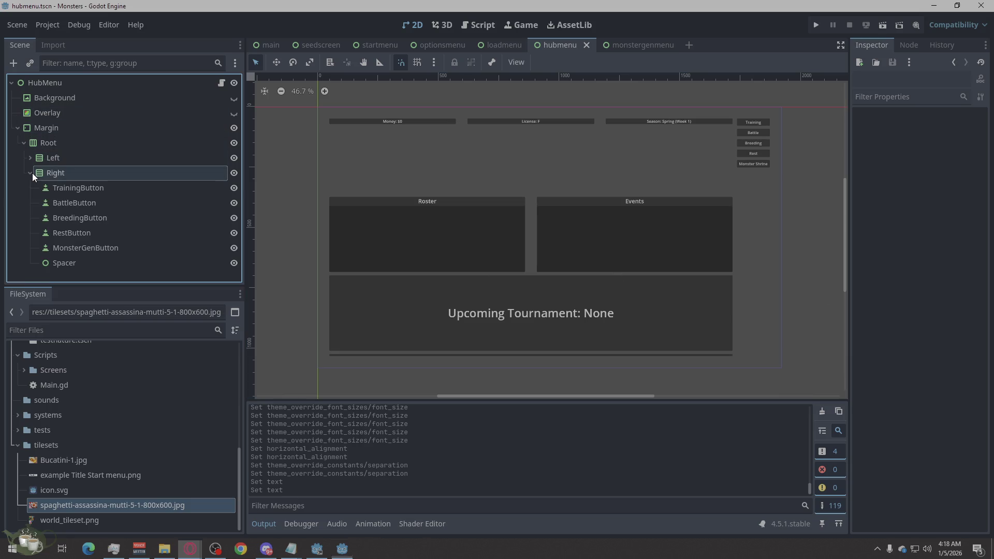
# - Change the BackToTitle button's text to 'Back To Title'
pyautogui.click(30, 173)
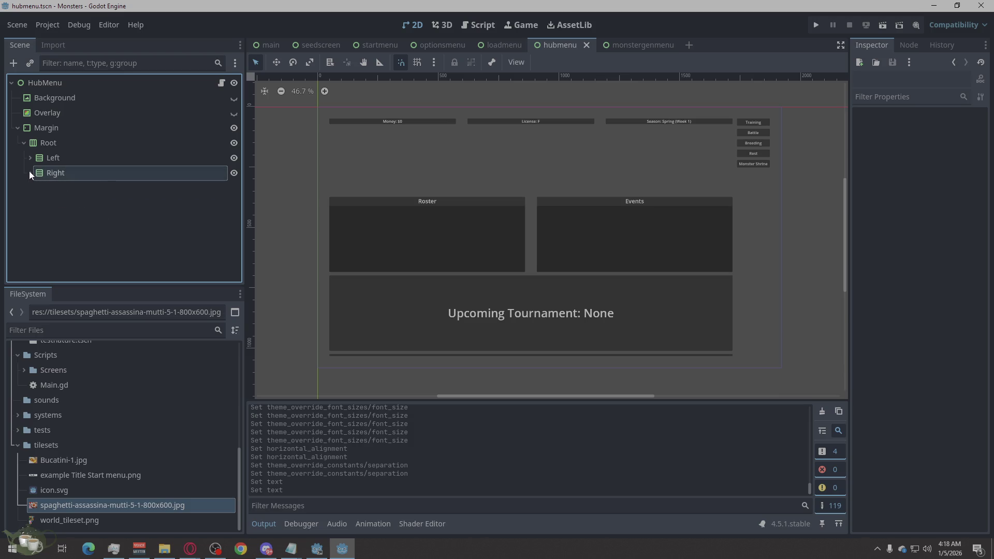
pyautogui.click(30, 158)
pyautogui.click(88, 258)
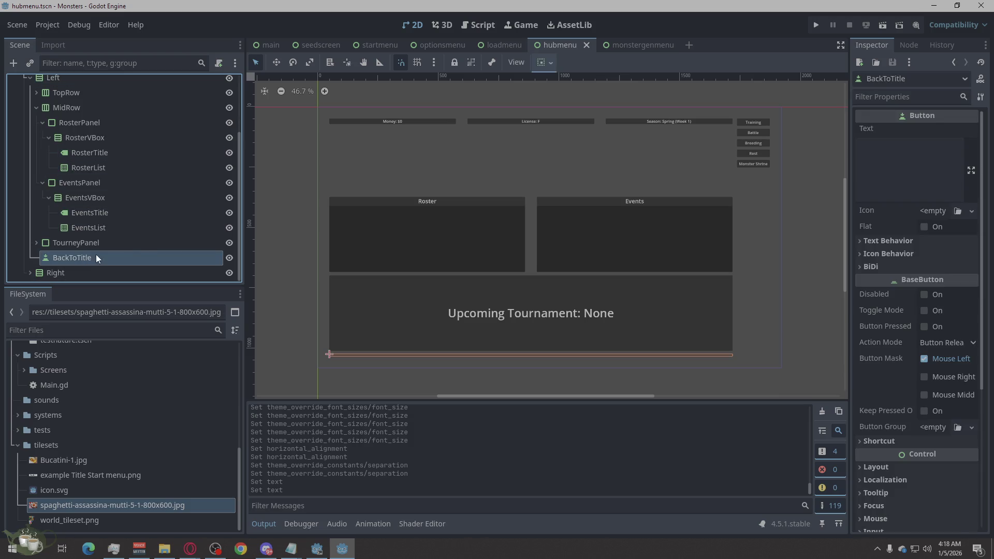
pyautogui.click(880, 161)
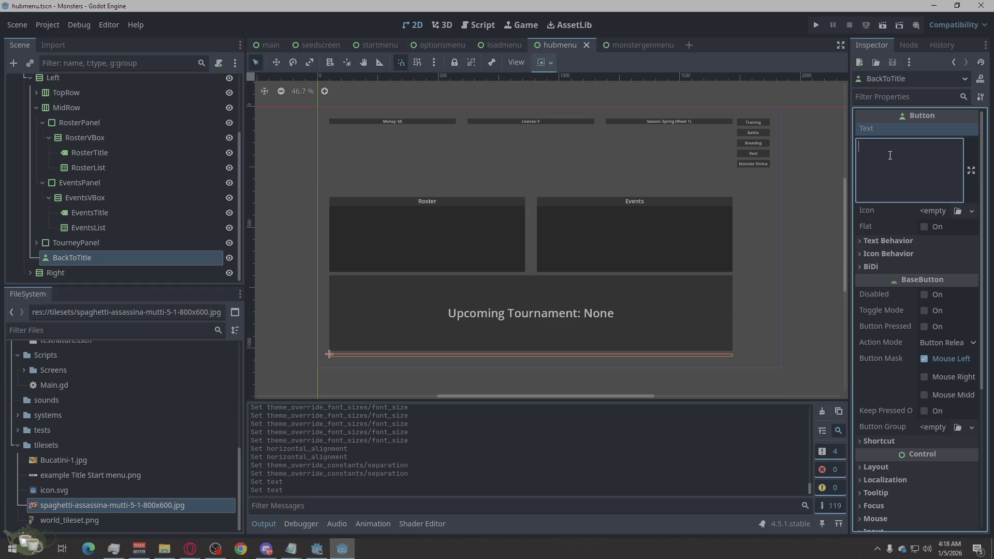
pyautogui.write('Back ')
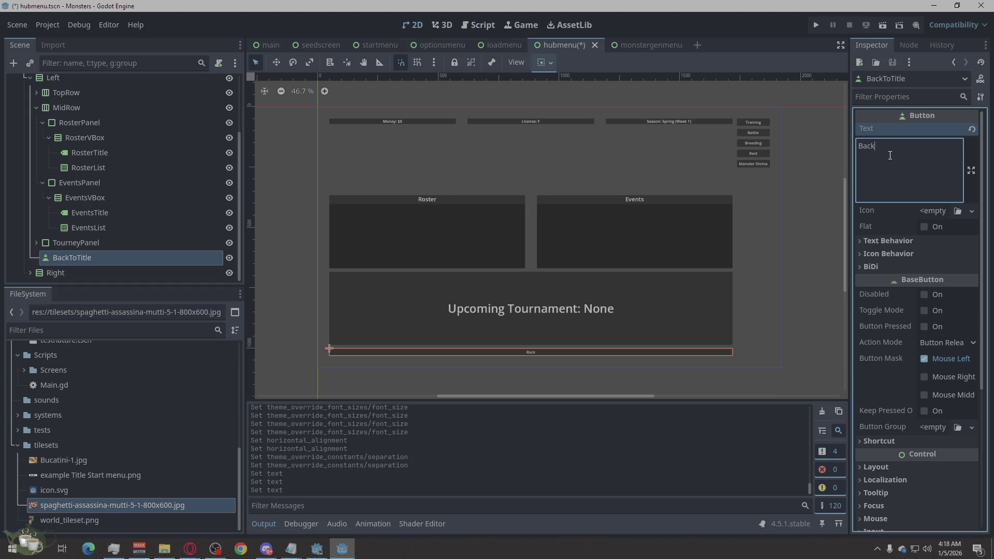
pyautogui.write('To ')
pyautogui.write('Title')
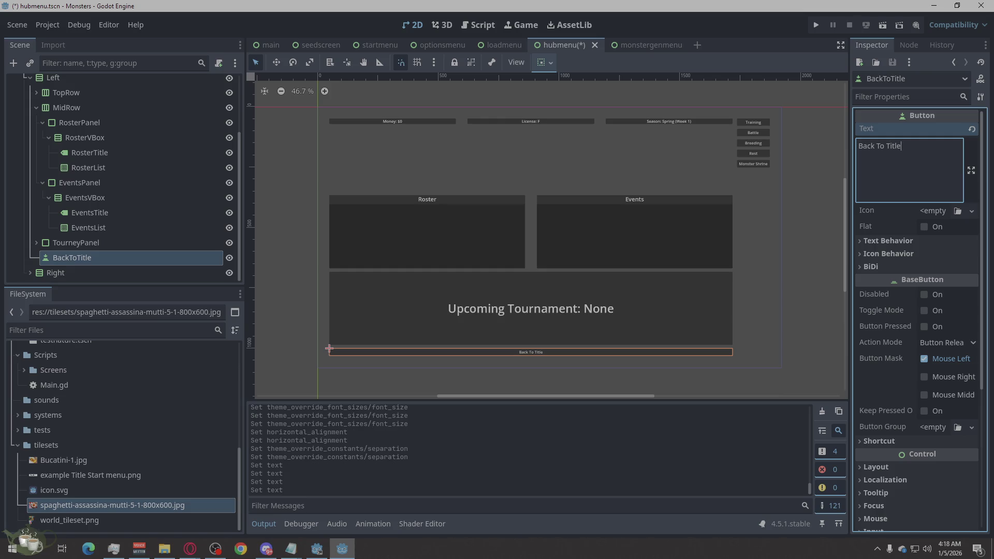
pyautogui.scroll(-5, 911, 346)
# - Set the button's horizontal container sizing to Shrink Begin, keeping vertical at Fill
pyautogui.click(880, 260)
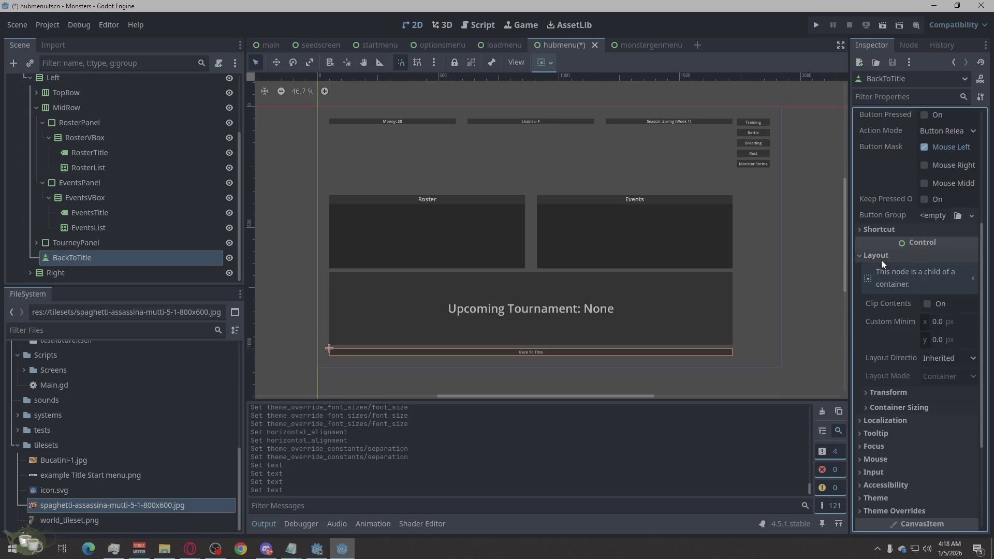
pyautogui.scroll(-3, 908, 322)
pyautogui.click(909, 241)
pyautogui.click(909, 242)
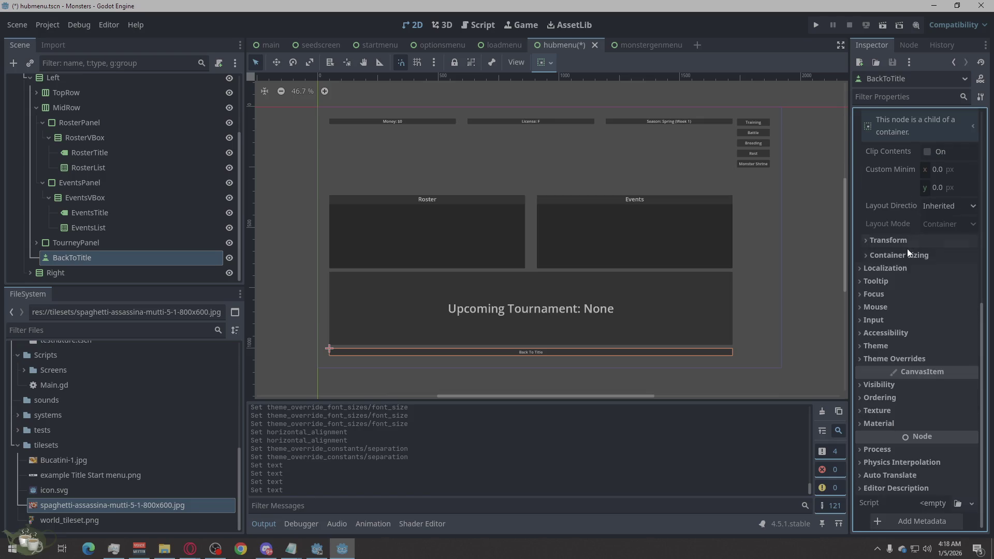
pyautogui.click(908, 254)
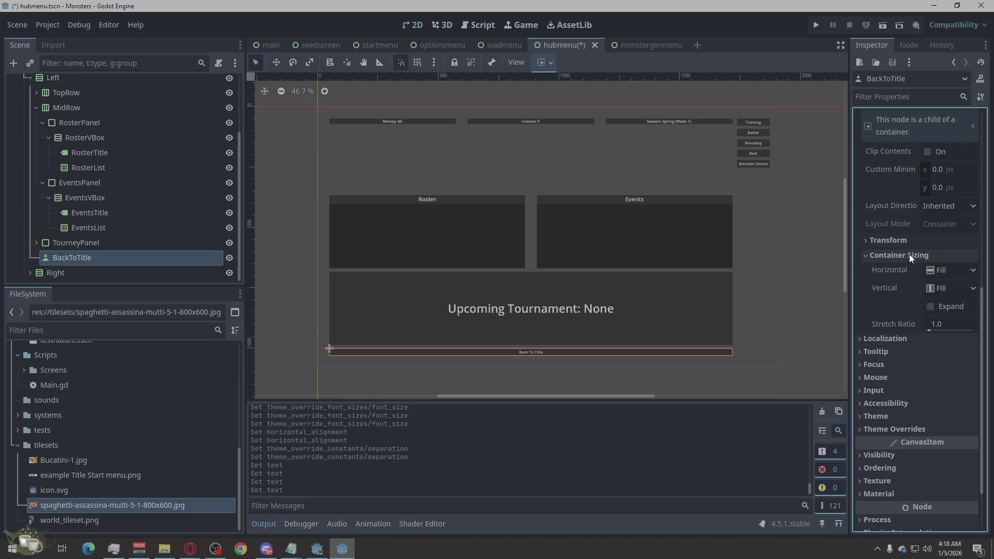
pyautogui.click(959, 286)
pyautogui.click(956, 320)
pyautogui.click(947, 288)
pyautogui.click(949, 305)
pyautogui.click(949, 270)
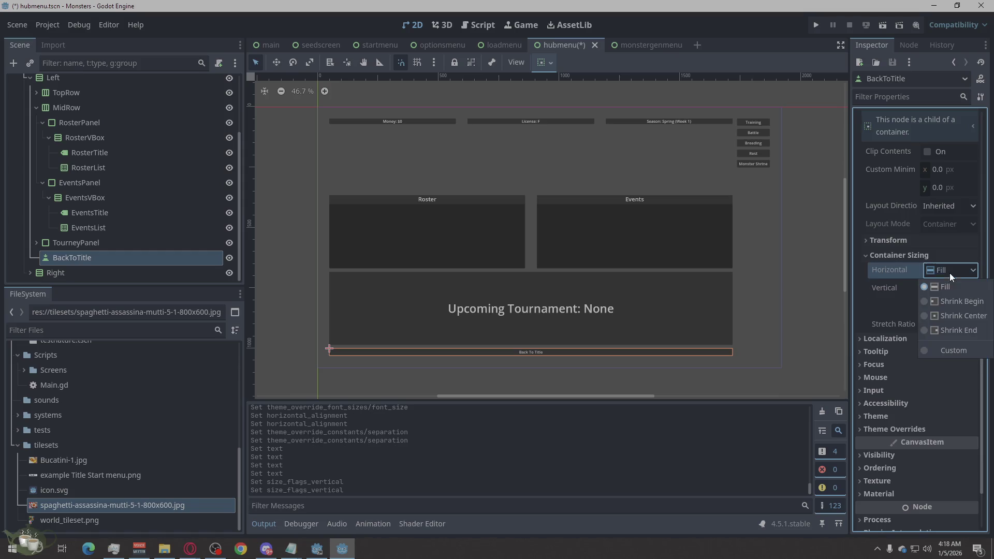
pyautogui.click(955, 299)
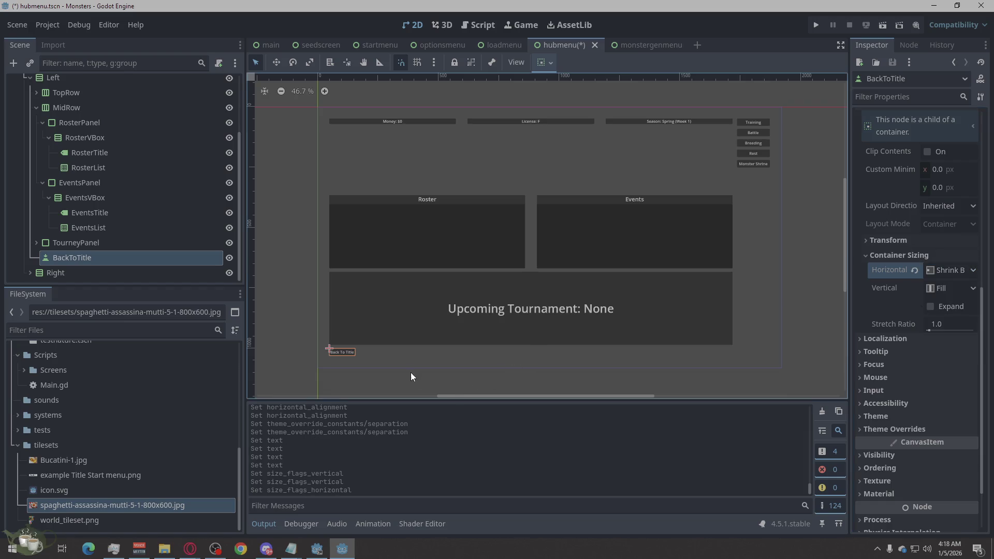
# - Remove the trailing space from the 'Back To Title' button text
pyautogui.scroll(10, 915, 212)
pyautogui.click(905, 147)
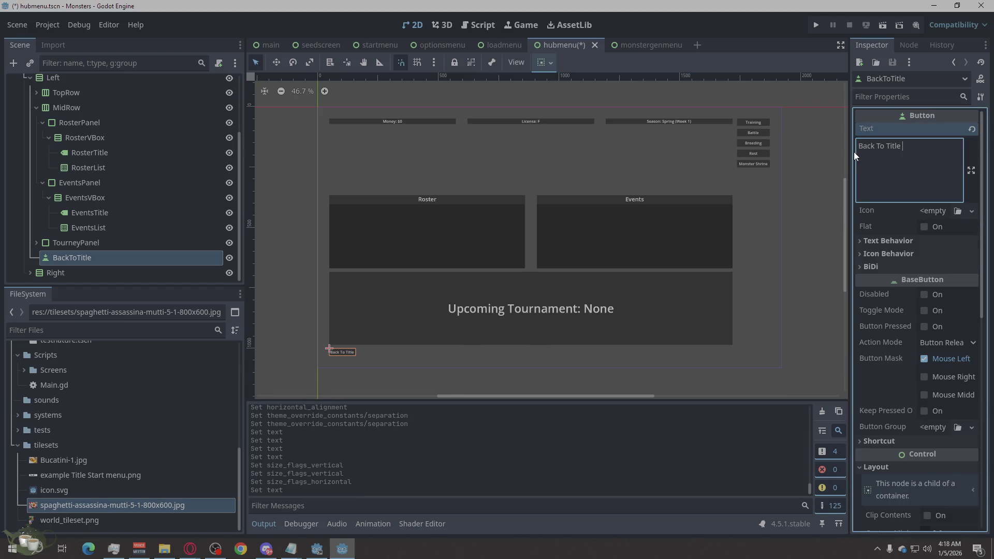
pyautogui.press('BackSpace')
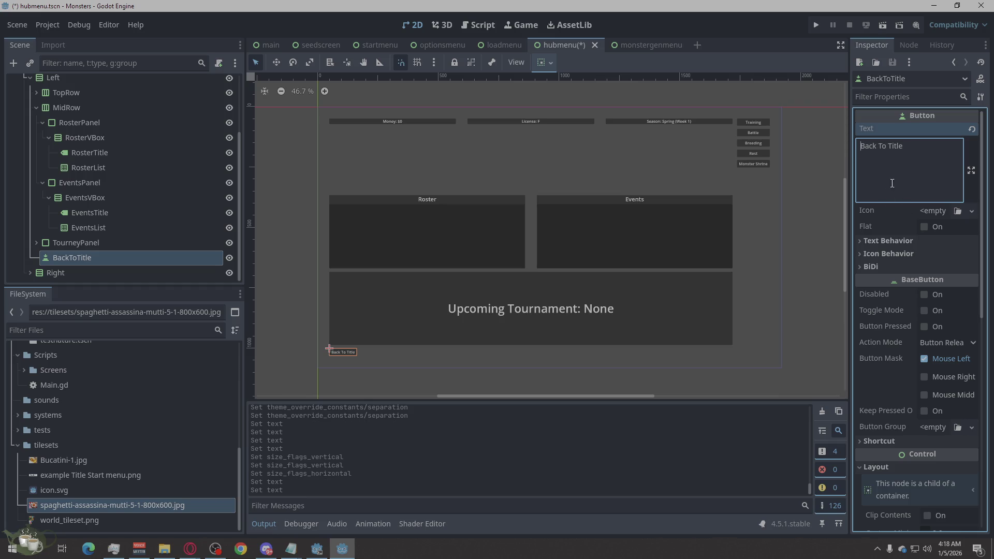
# - Give the BackToTitle button a 24 px font size theme override
pyautogui.scroll(-7, 927, 253)
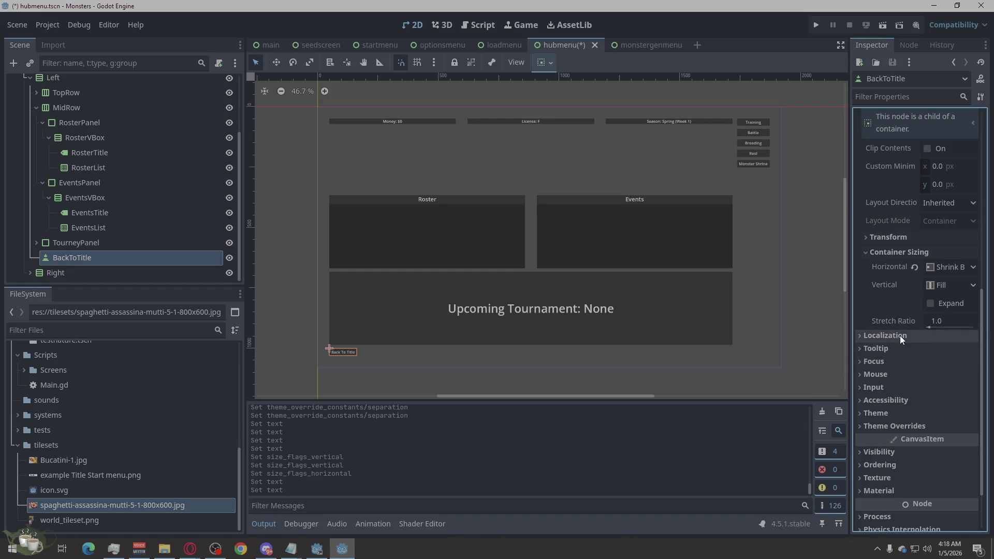
pyautogui.click(892, 424)
pyautogui.scroll(-2, 906, 393)
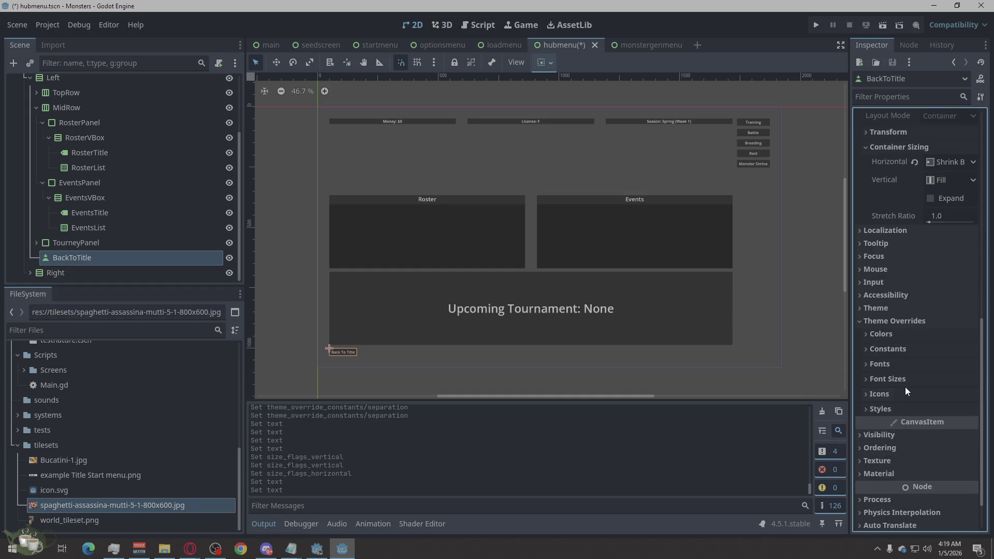
pyautogui.click(903, 380)
pyautogui.click(947, 394)
pyautogui.write('24')
pyautogui.press('Return')
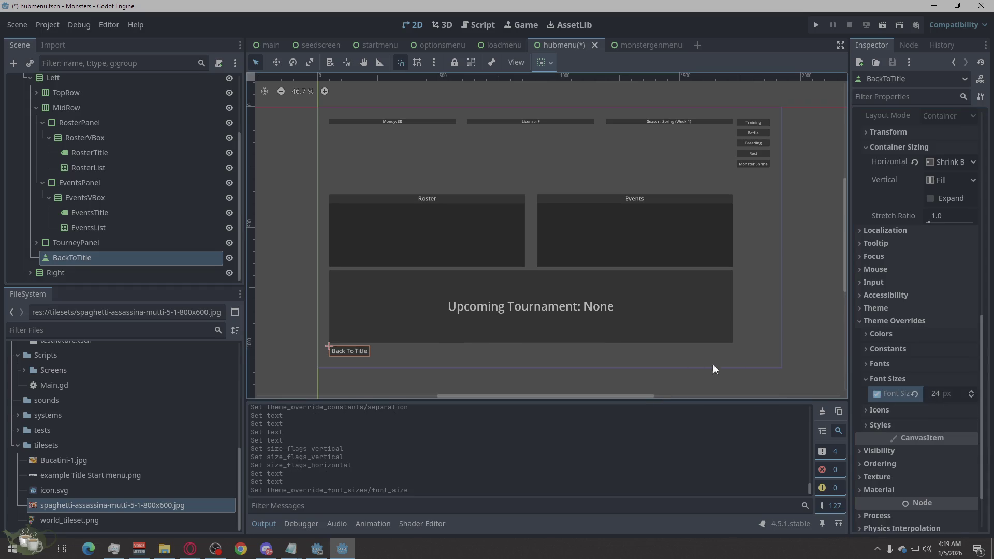
pyautogui.click(763, 362)
pyautogui.click(820, 357)
pyautogui.scroll(2, 818, 347)
pyautogui.scroll(-1, 811, 349)
pyautogui.scroll(-1, 597, 222)
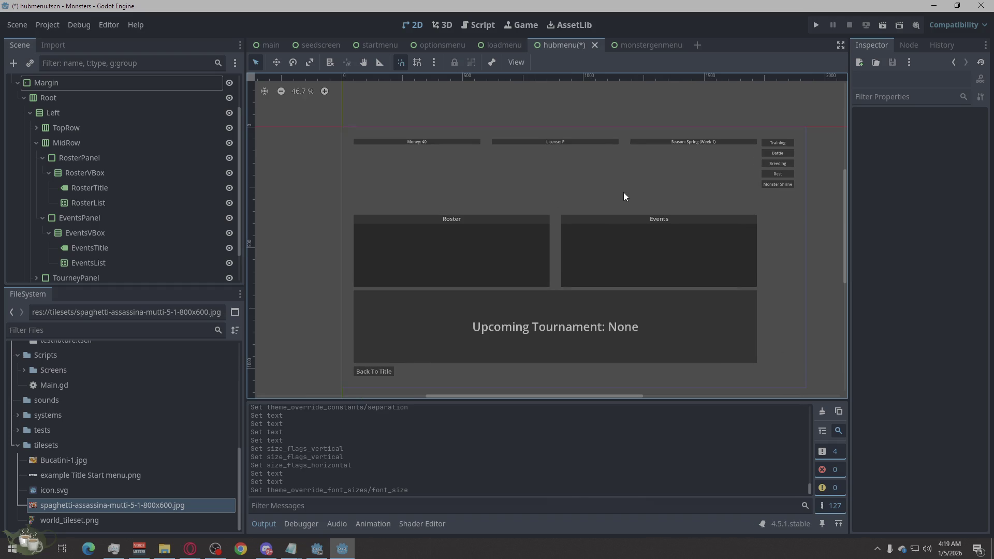
pyautogui.scroll(-1, 626, 192)
pyautogui.scroll(1, 675, 352)
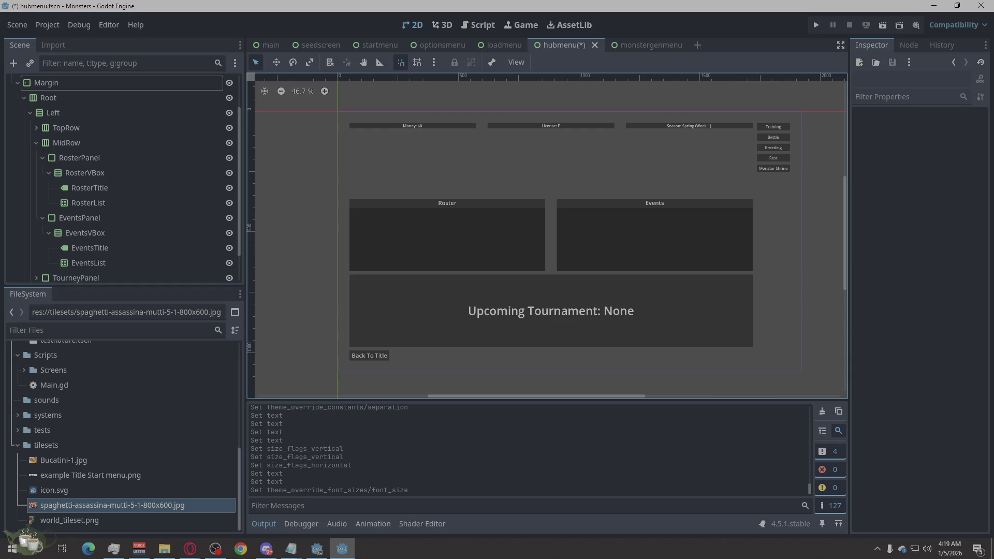
pyautogui.hotkey('alt', 'Tab')
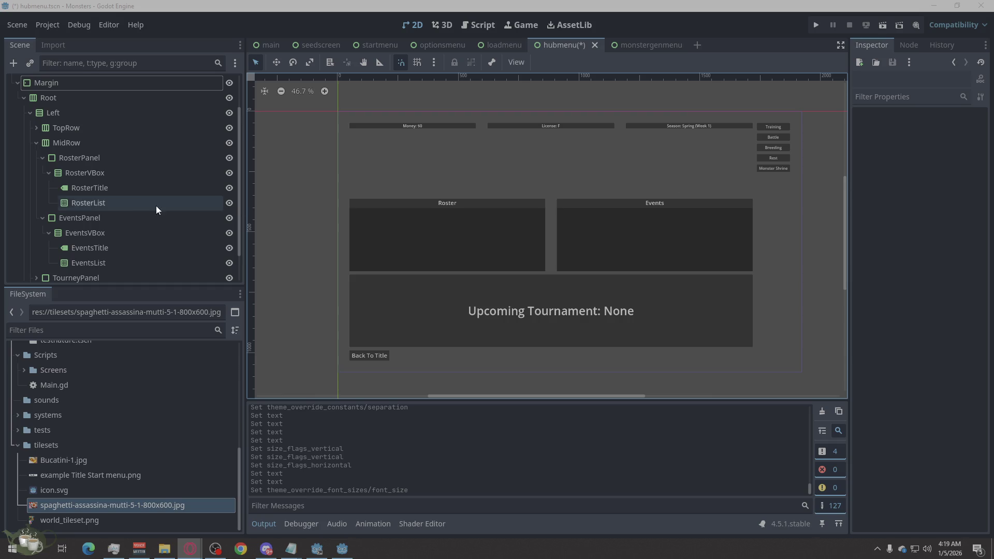
pyautogui.scroll(-2, 155, 204)
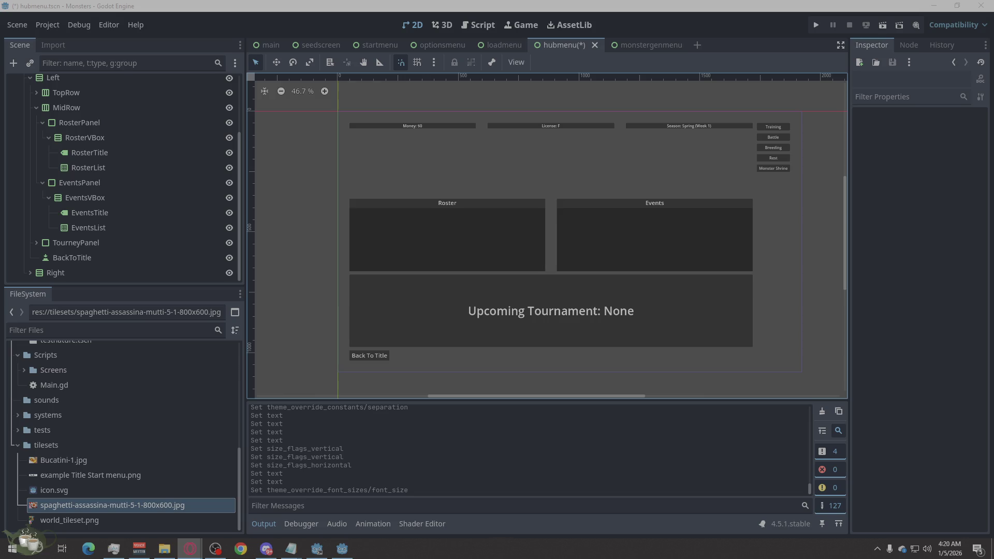
# - Paste a copy of the Monster Shrine button into the Right container and name it Save
pyautogui.scroll(1, 90, 258)
pyautogui.scroll(-1, 95, 253)
pyautogui.click(36, 273)
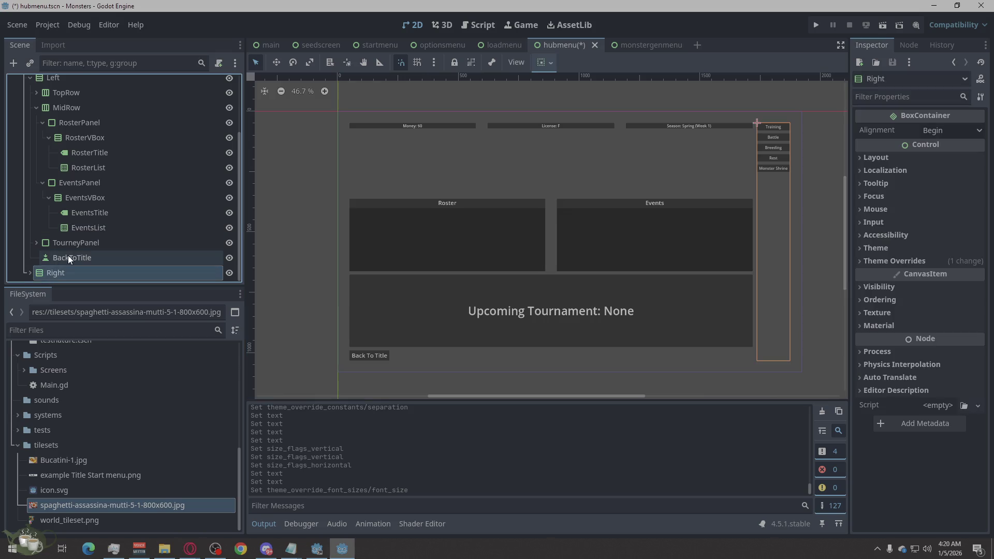
pyautogui.press('f')
pyautogui.click(29, 272)
pyautogui.scroll(-1, 262, 177)
pyautogui.scroll(-3, 116, 241)
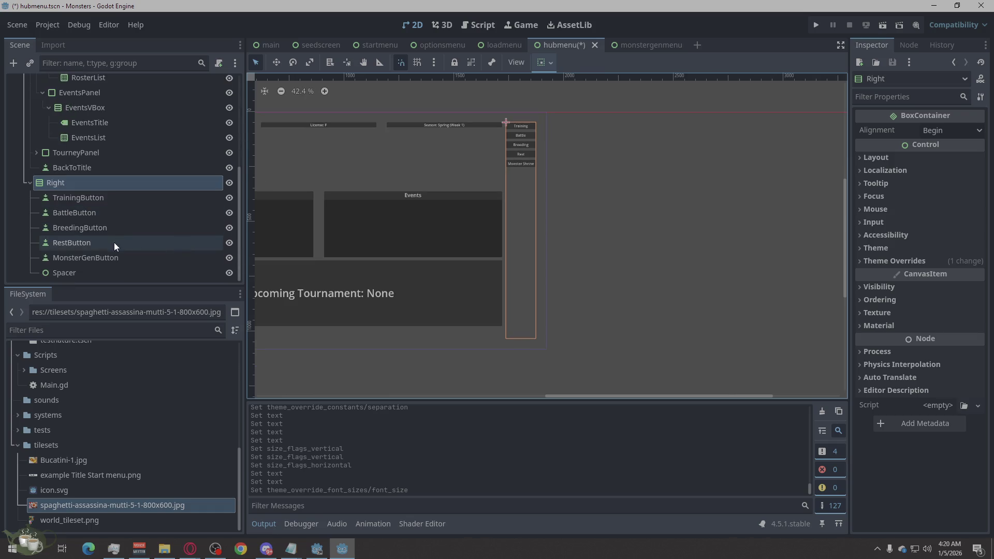
pyautogui.click(82, 256)
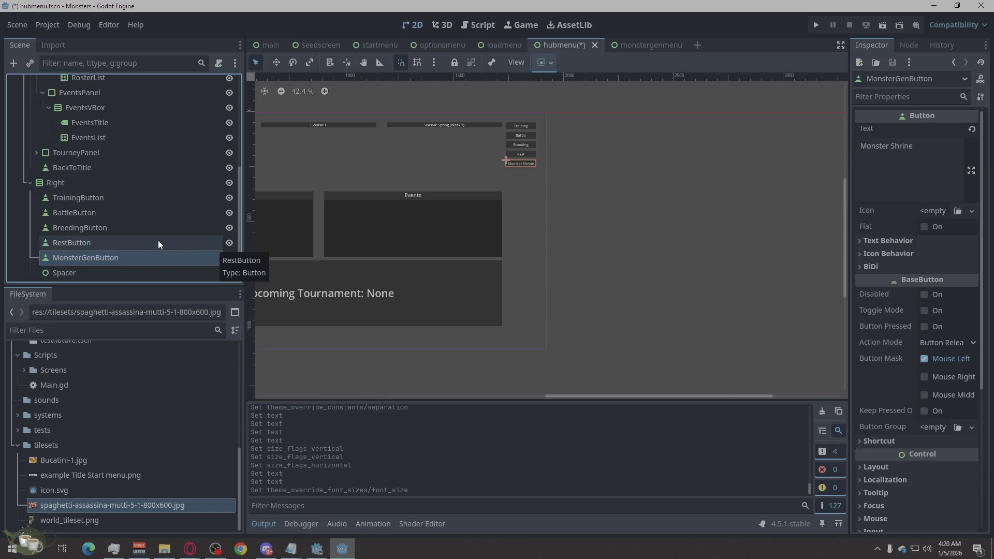
pyautogui.hotkey('ctrl', 'v')
pyautogui.moveTo(82, 269)
pyautogui.mouseDown()
pyautogui.moveTo(70, 191)
pyautogui.moveTo(88, 243)
pyautogui.moveTo(71, 262)
pyautogui.mouseUp()
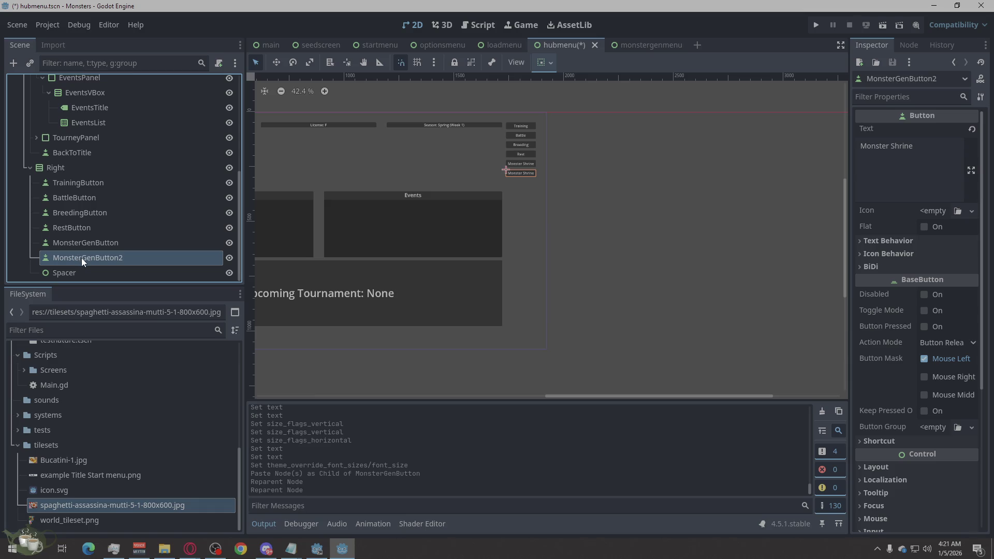
pyautogui.doubleClick(82, 258)
pyautogui.write('Save')
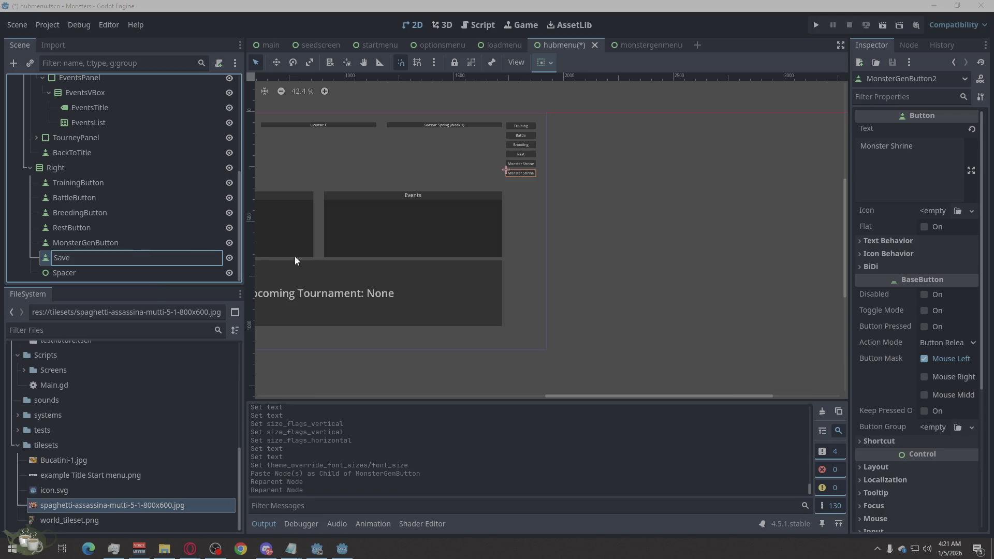
pyautogui.press('Return')
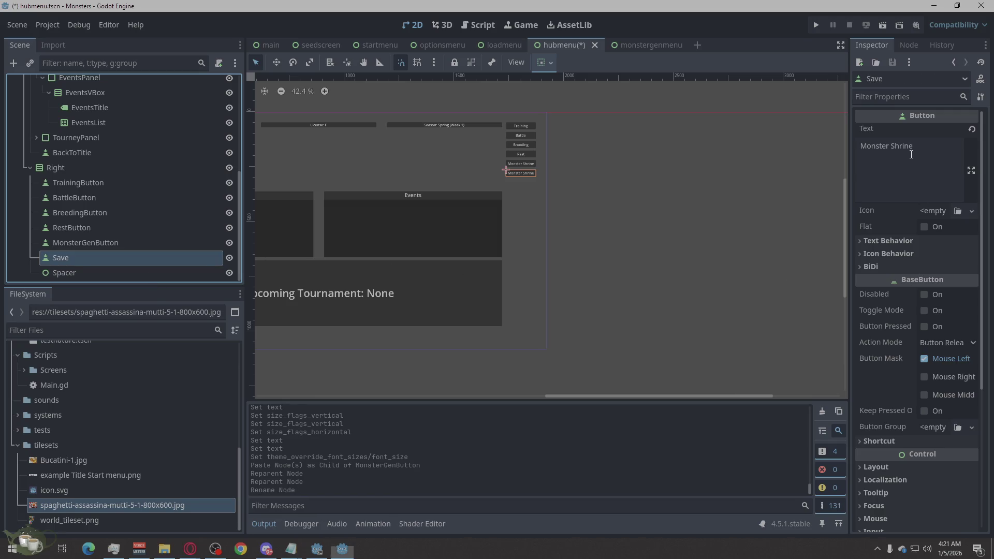
# - Replace the copied button's label with 'Save Game'
pyautogui.click(910, 154)
pyautogui.hotkey('ctrl', 'a')
pyautogui.write('Save Game')
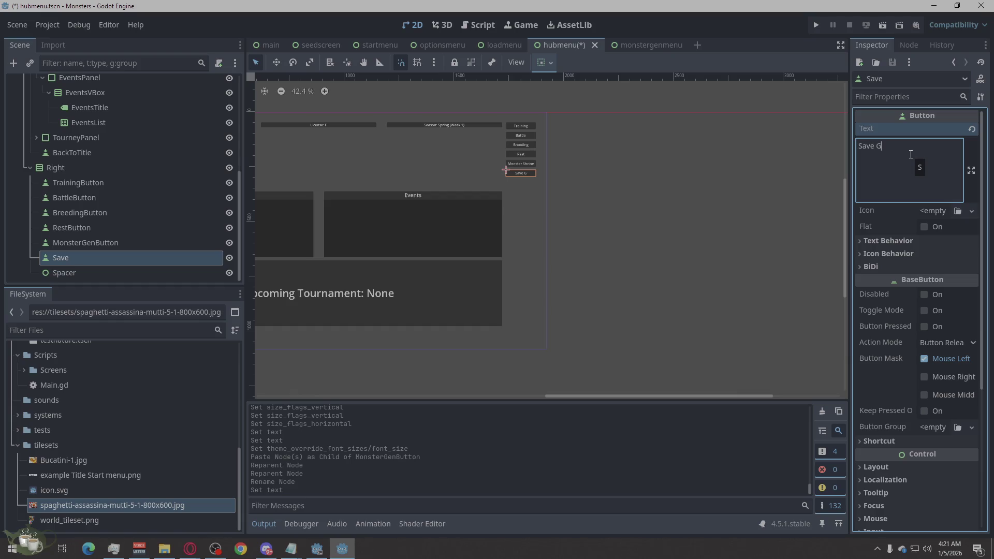
pyautogui.click(732, 250)
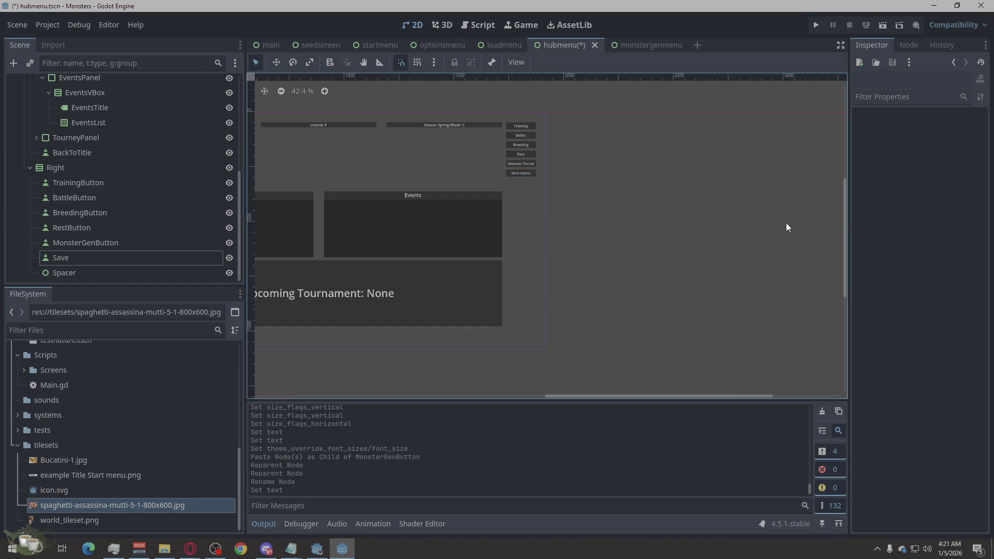
pyautogui.hotkey('alt', 'Tab')
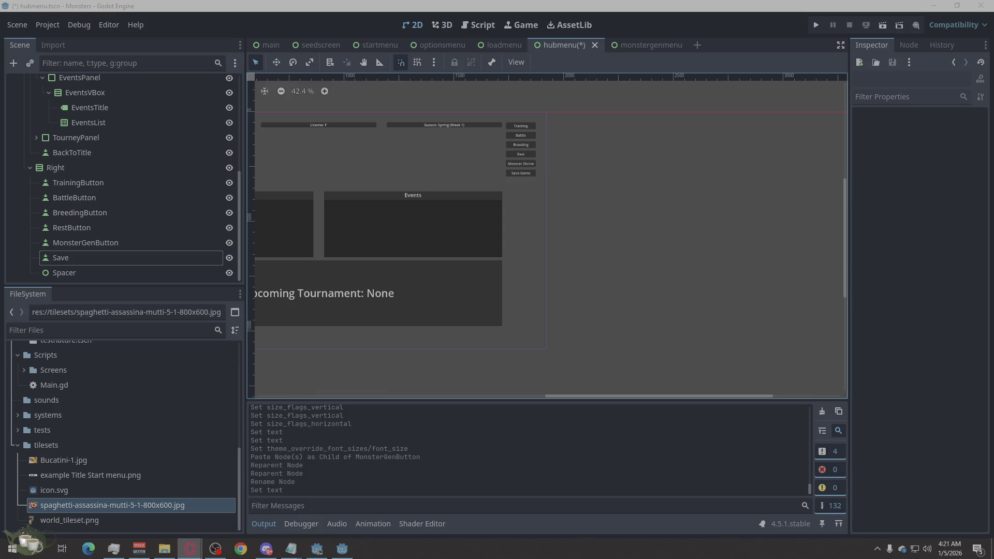
pyautogui.scroll(-1, 773, 252)
pyautogui.scroll(-1, 772, 253)
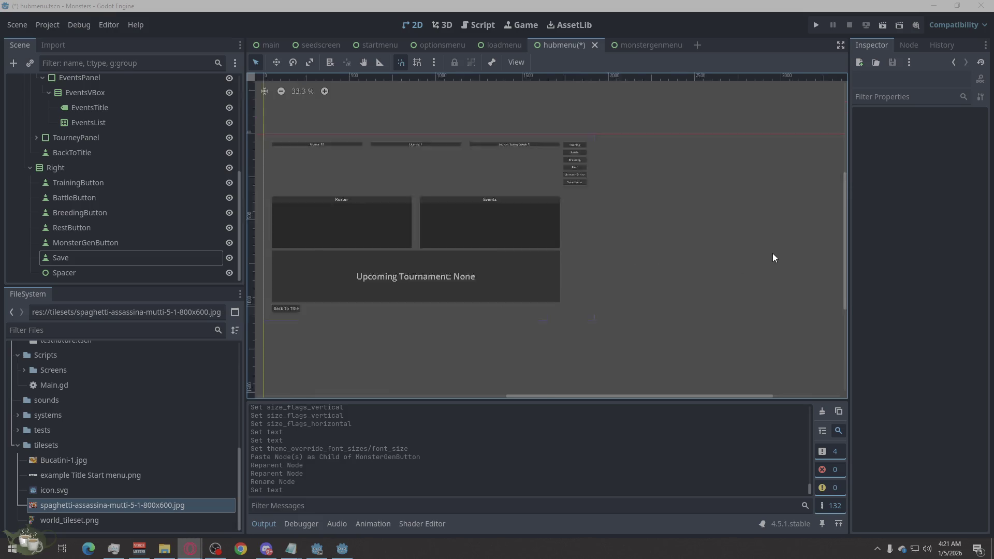
pyautogui.scroll(2, 321, 231)
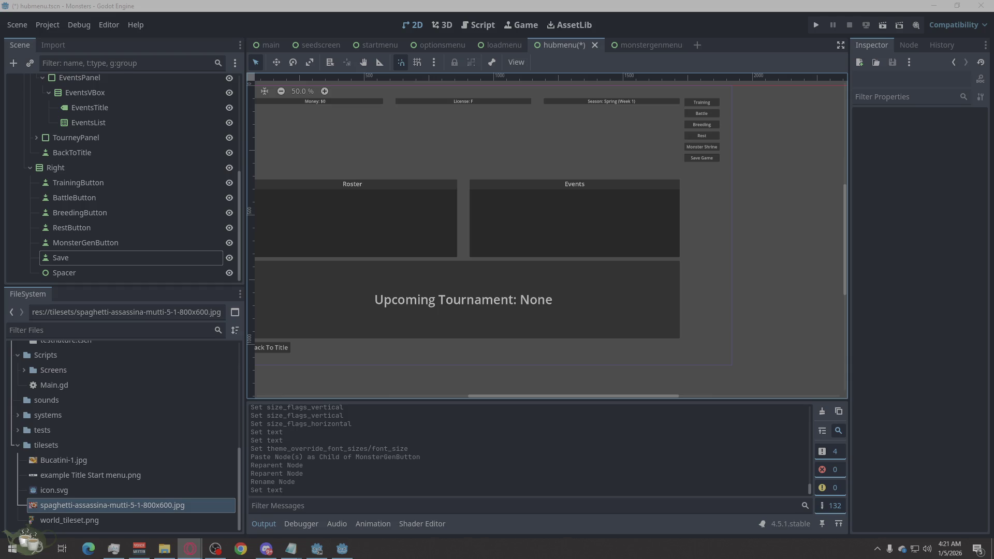
pyautogui.scroll(-1, 775, 194)
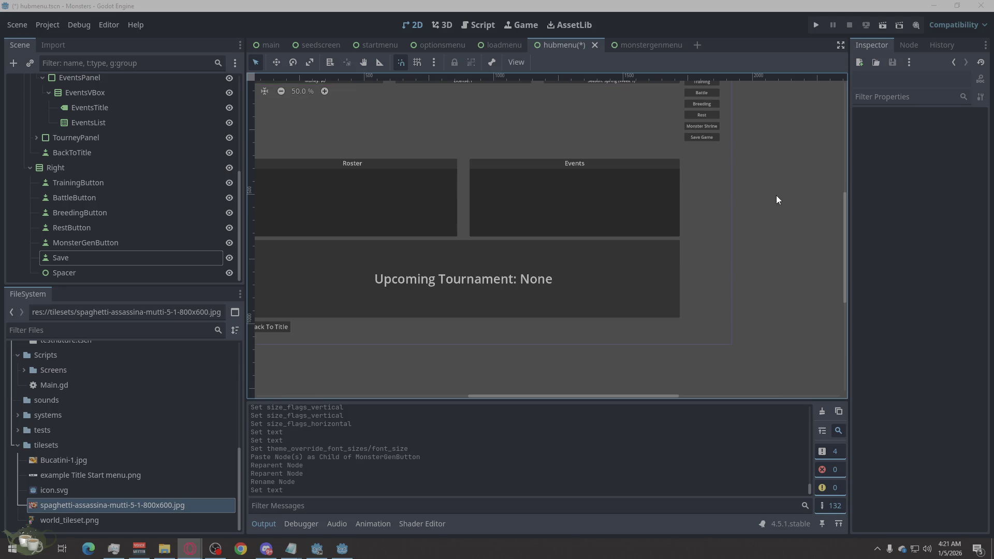
pyautogui.scroll(-2, 775, 194)
pyautogui.scroll(1, 671, 196)
pyautogui.scroll(1, 672, 196)
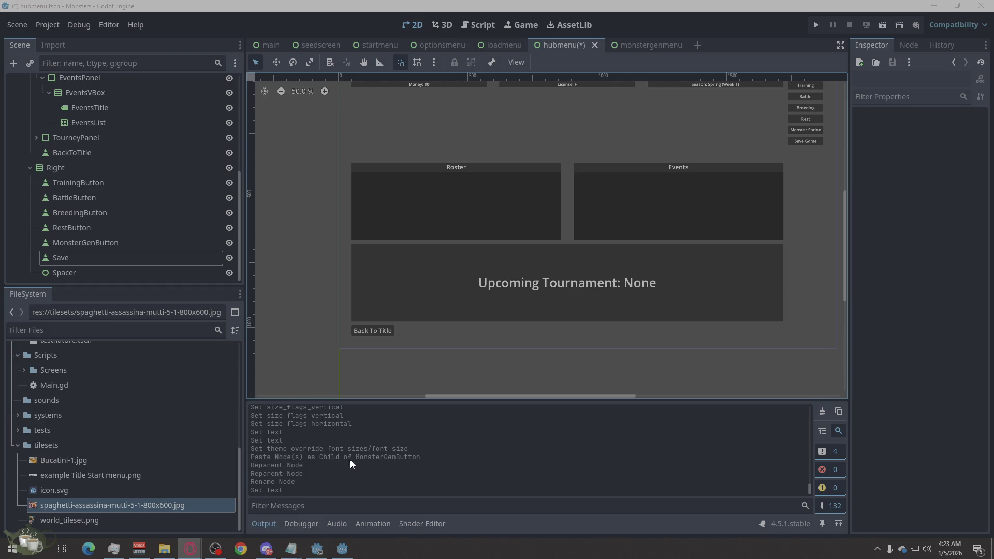
pyautogui.click(41, 553)
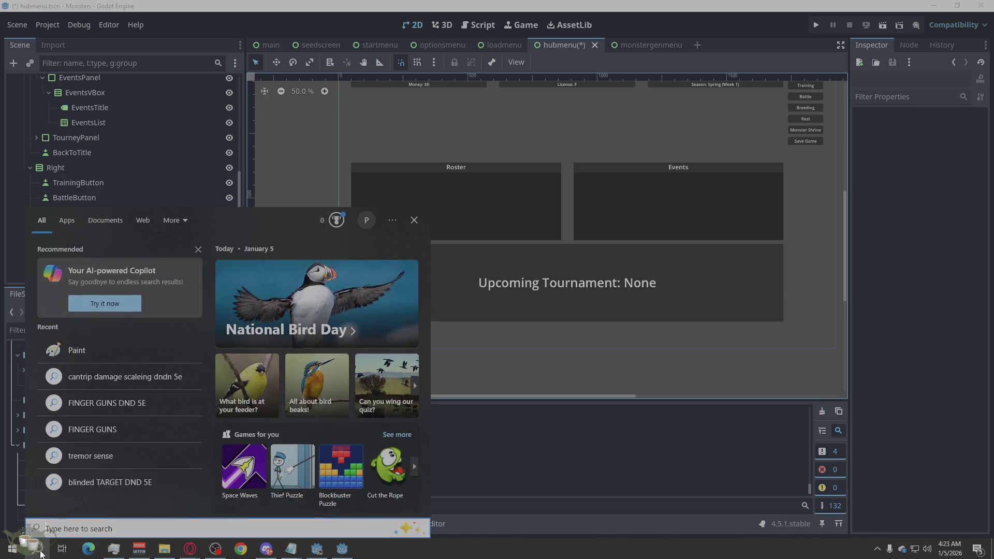
# - Launch GitHub Desktop via Start search 'git' and move it to the second monitor
pyautogui.write('git')
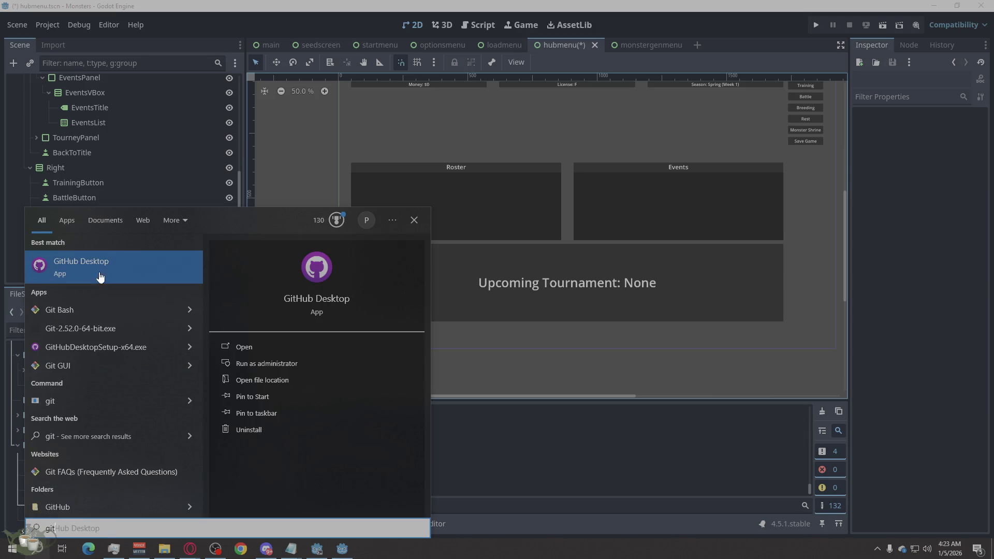
pyautogui.click(99, 275)
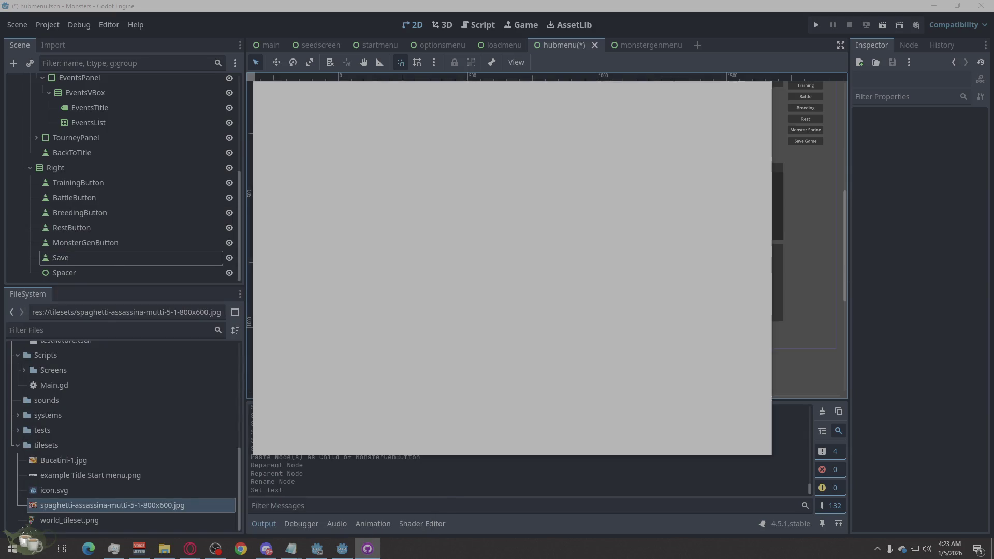
pyautogui.moveTo(558, 95); pyautogui.dragTo(993, 78)
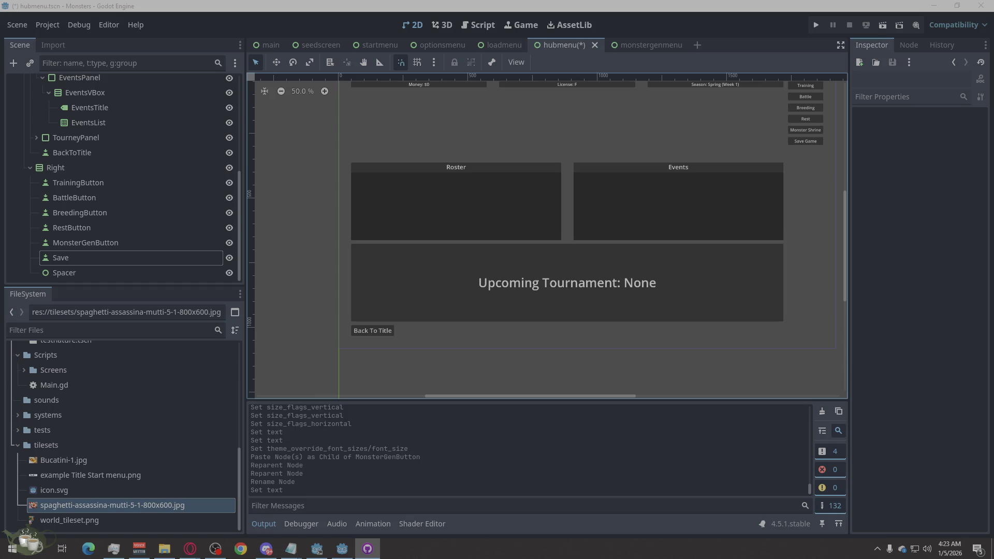
# - View the main scene, check GitHub Desktop, then return to the hubmenu scene
pyautogui.click(273, 45)
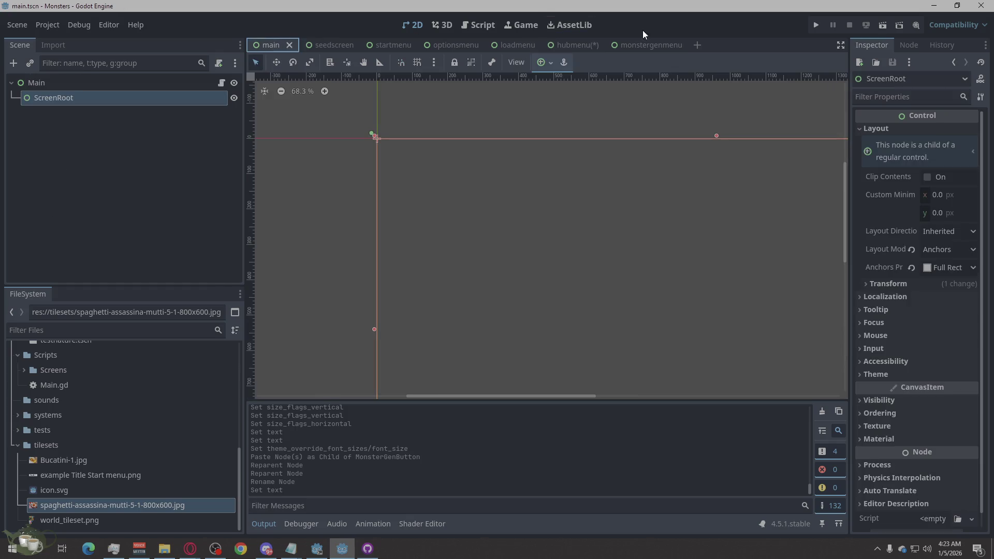
pyautogui.hotkey('alt', 'Tab')
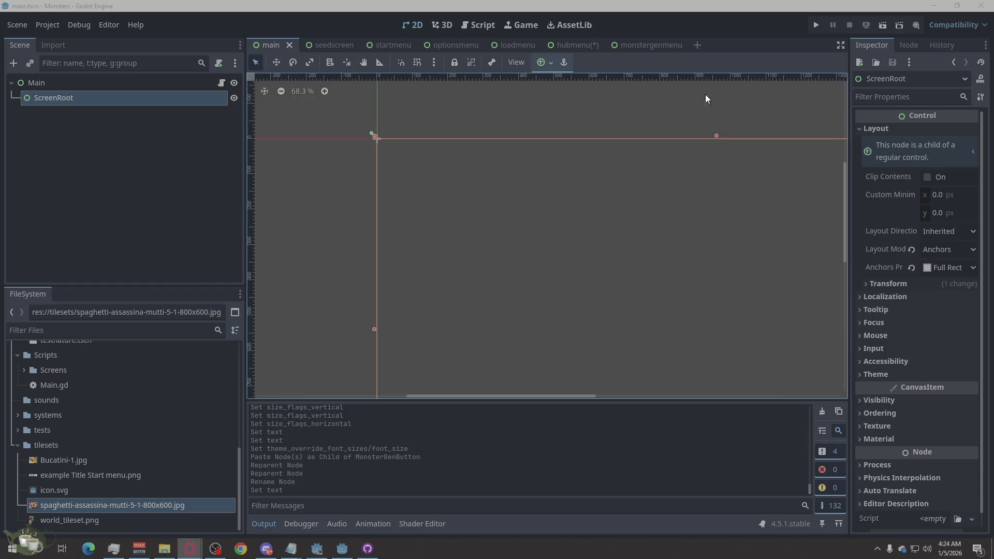
pyautogui.click(573, 44)
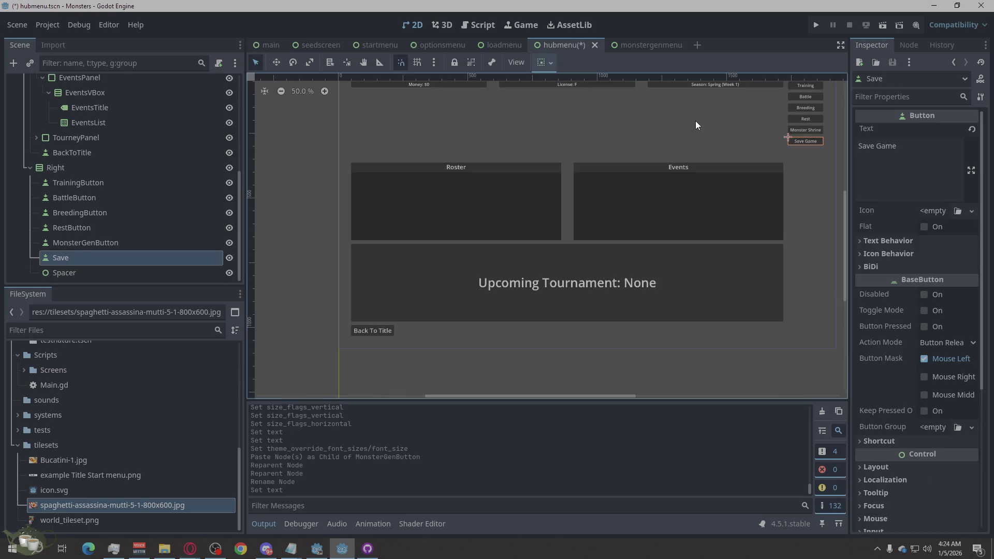
# - Clear the selection and save the hubmenu scene with Ctrl+S
pyautogui.click(596, 345)
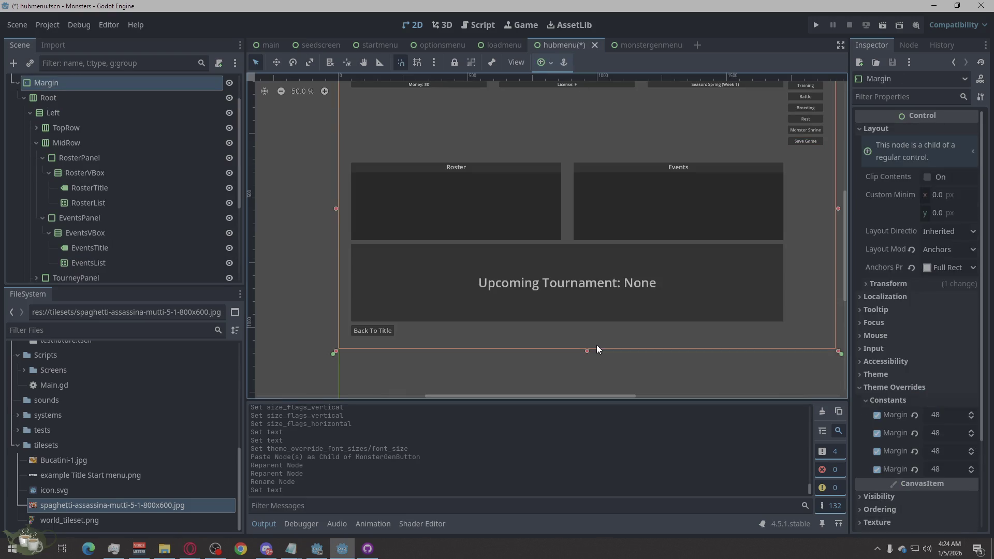
pyautogui.click(572, 365)
pyautogui.hotkey('ctrl', 's')
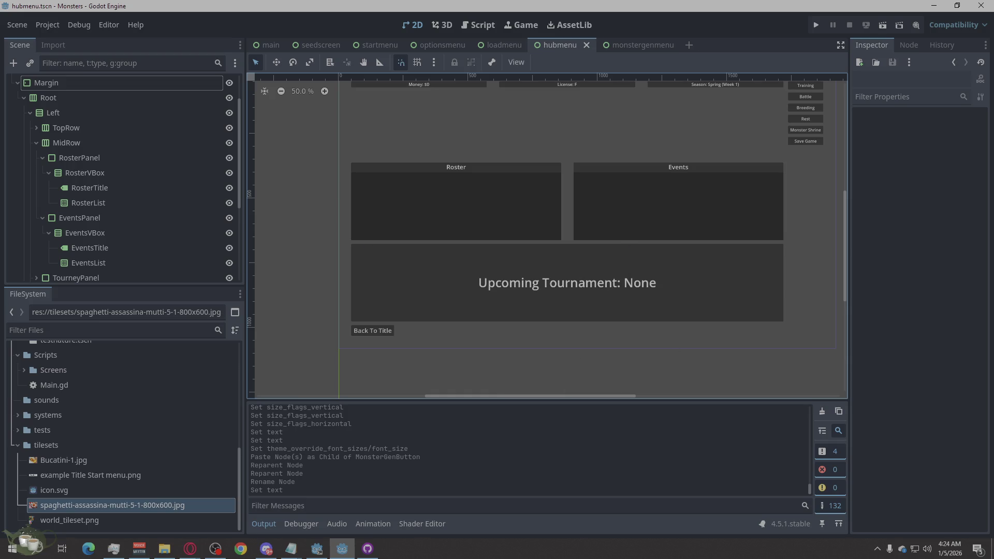
# - Open the HubMenu.gd script in the script editor
pyautogui.click(190, 548)
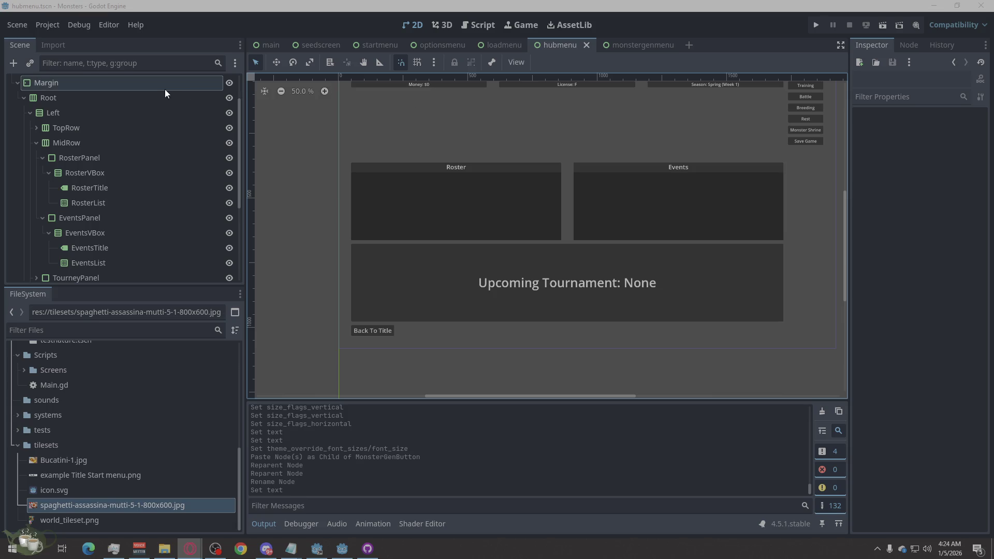
pyautogui.scroll(2, 168, 103)
pyautogui.click(216, 83)
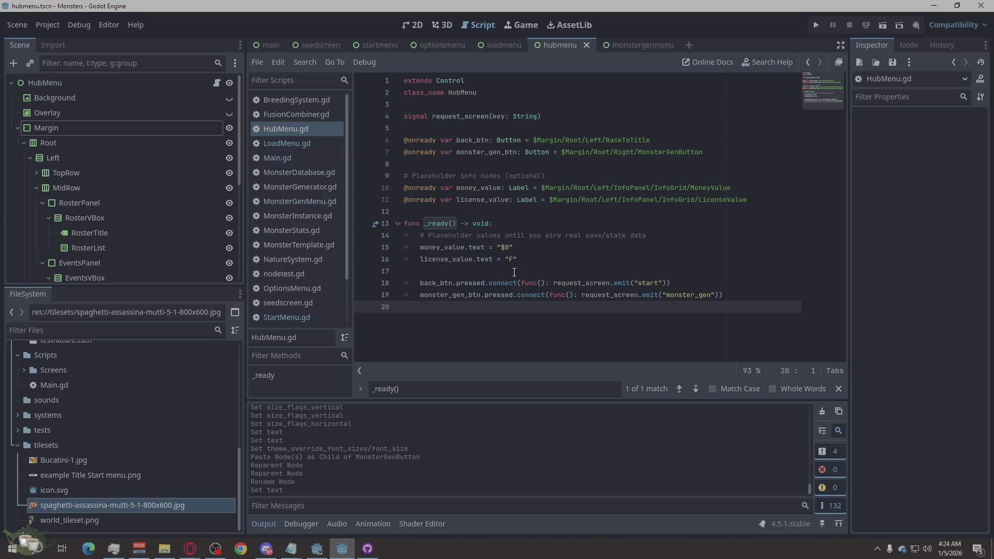
# - Replace all of HubMenu.gd's code with the pasted 86-line JSON save script
pyautogui.rightClick(601, 352)
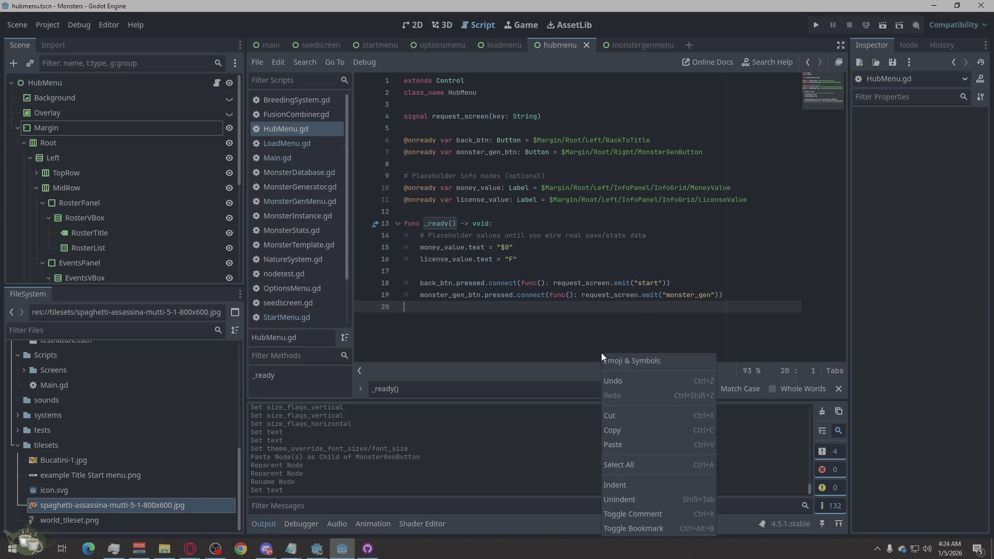
pyautogui.click(631, 460)
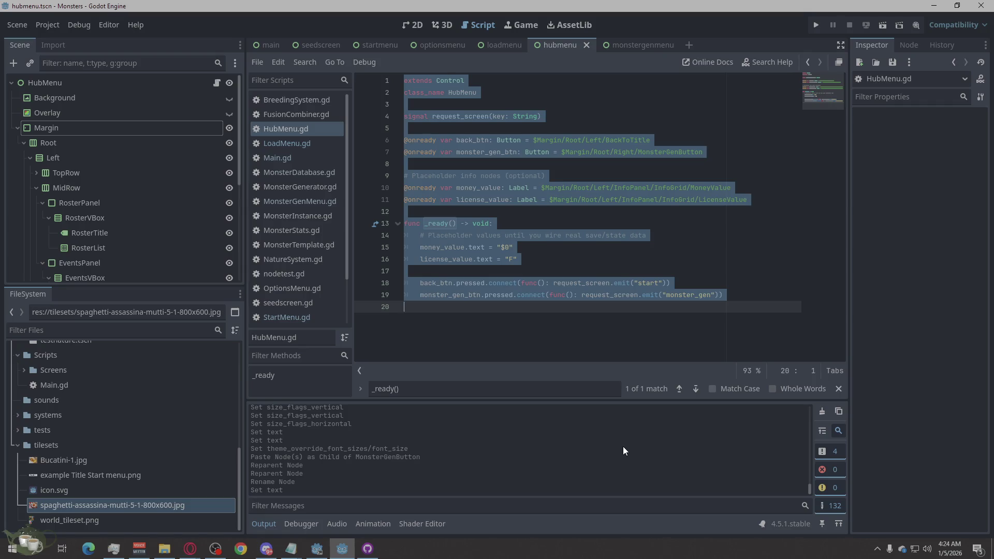
pyautogui.hotkey('ctrl', 'v')
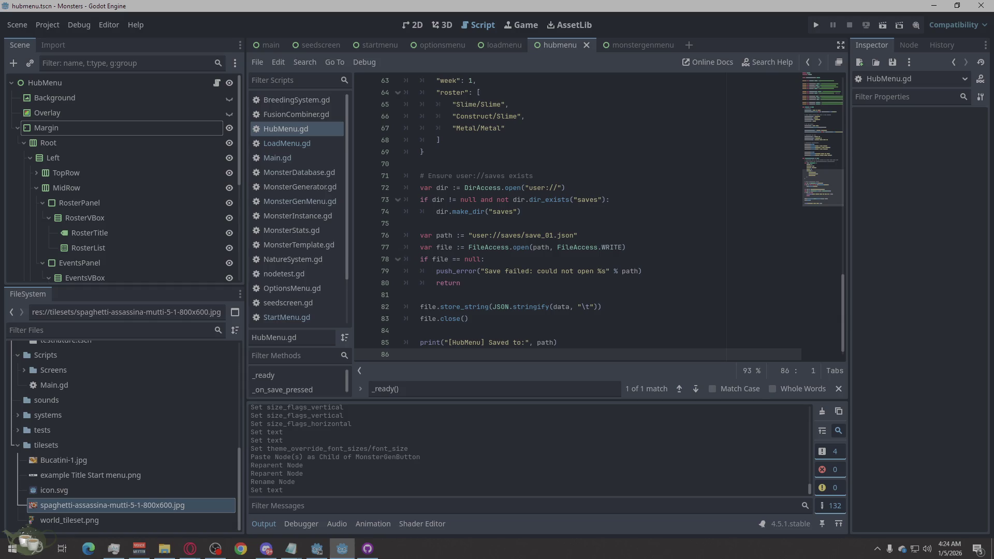
pyautogui.hotkey('alt', 'Tab')
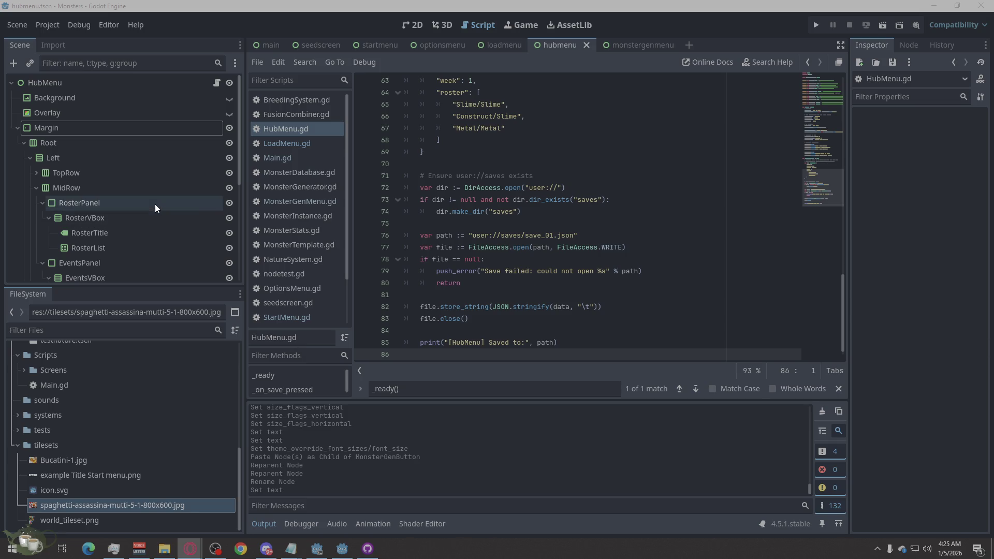
# - Rename the Save Game button's node from Save to SaveButton
pyautogui.scroll(-3, 155, 208)
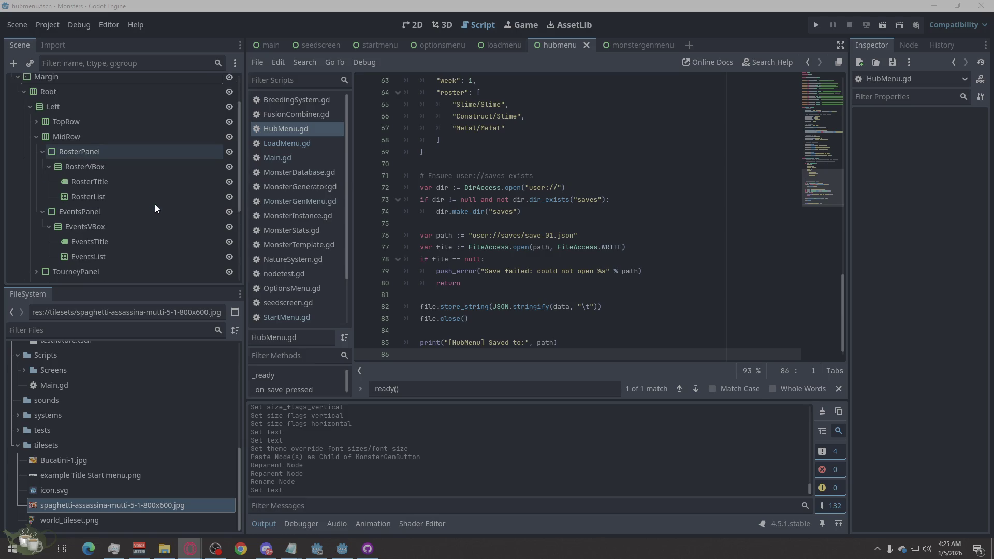
pyautogui.scroll(-3, 155, 208)
pyautogui.scroll(-1, 154, 204)
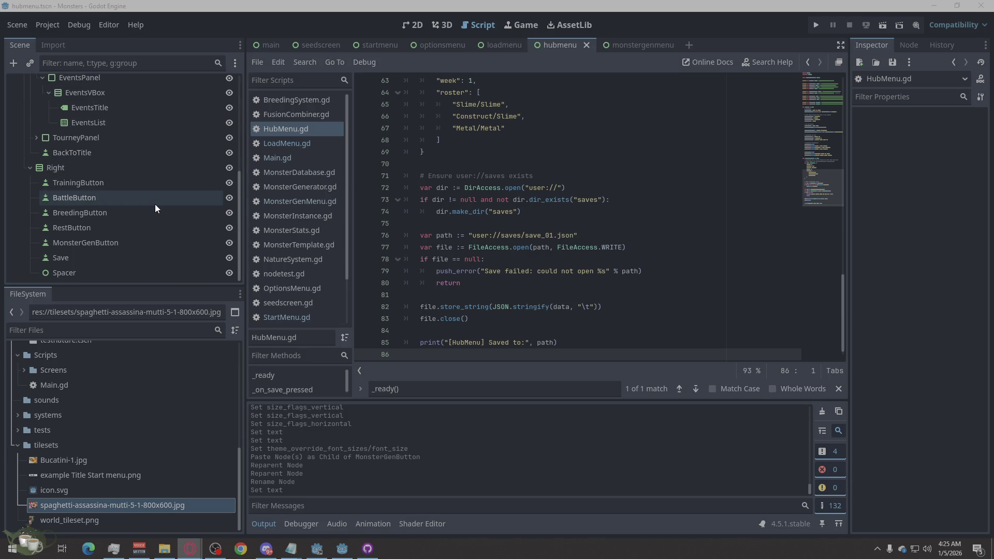
pyautogui.scroll(6, 155, 204)
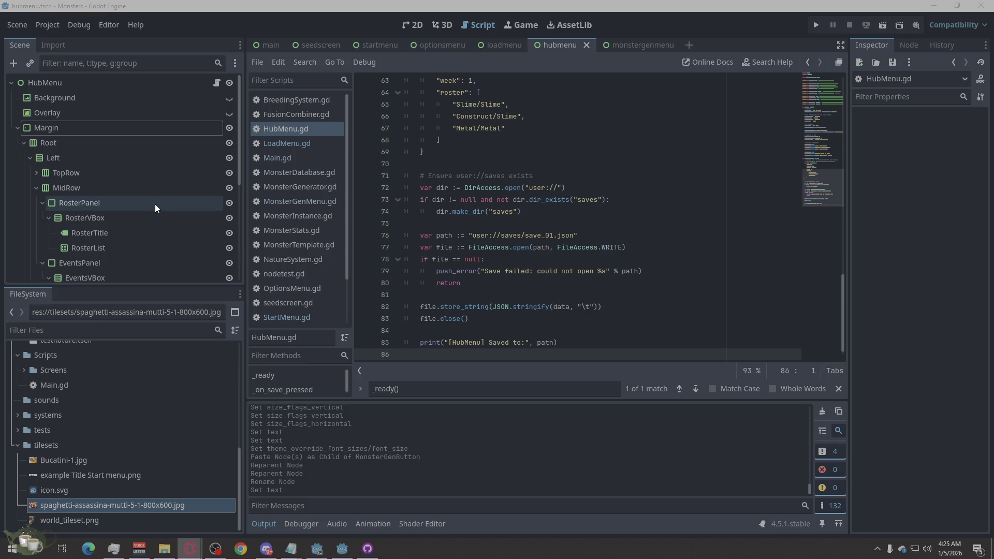
pyautogui.scroll(-5, 126, 190)
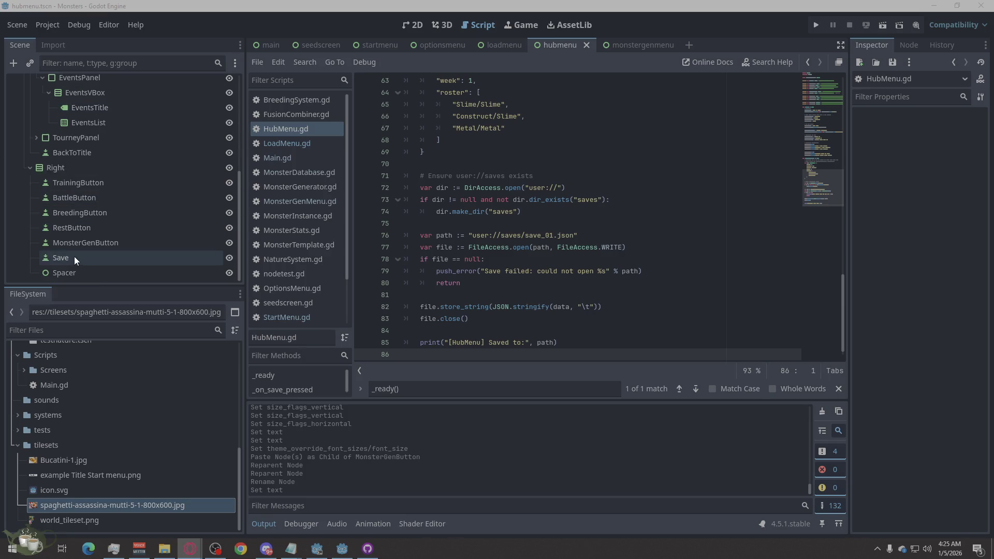
pyautogui.click(74, 257)
pyautogui.click(74, 257)
pyautogui.click(73, 257)
pyautogui.write('Button')
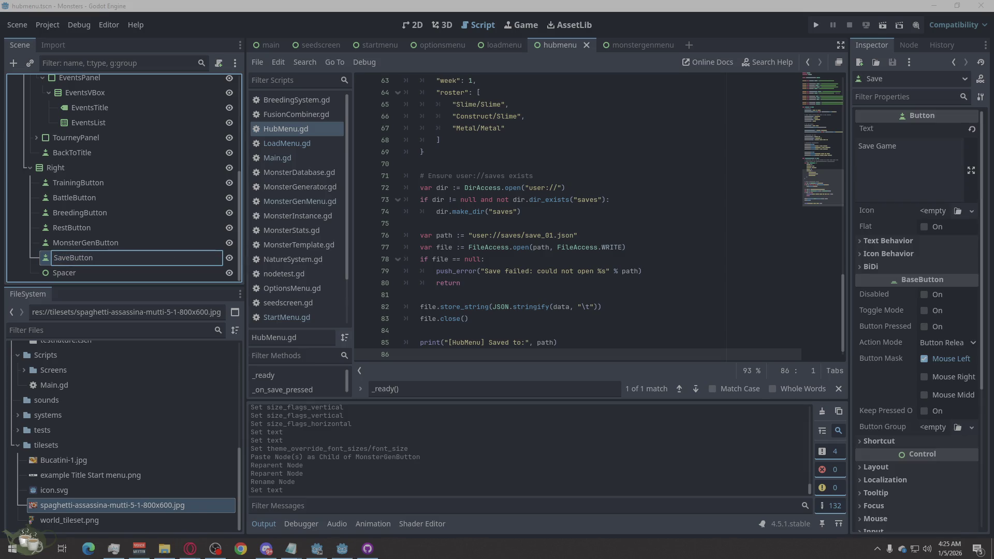
pyautogui.press('Return')
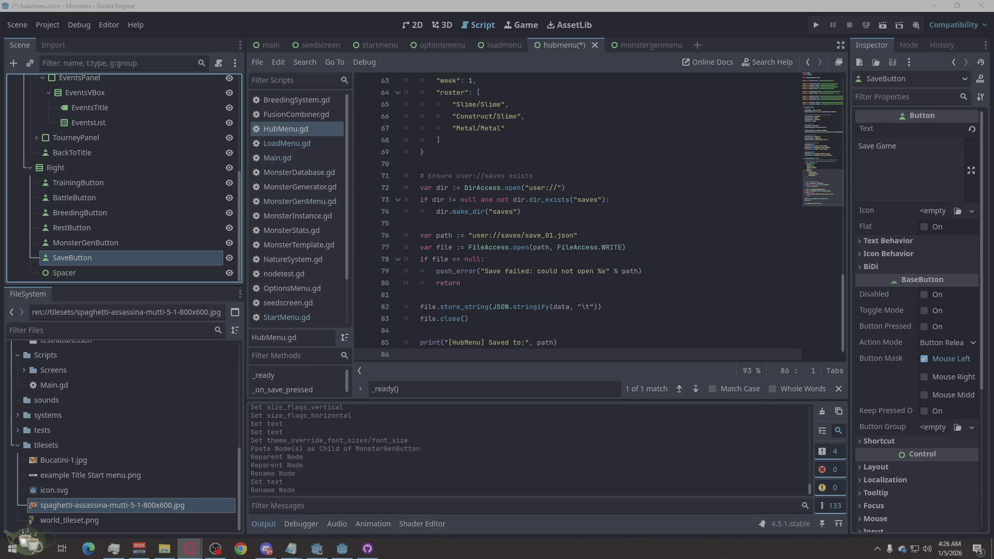
# - Scroll up to review the _on_save_pressed handler writing to user://saves/save_01.json
pyautogui.scroll(5, 160, 207)
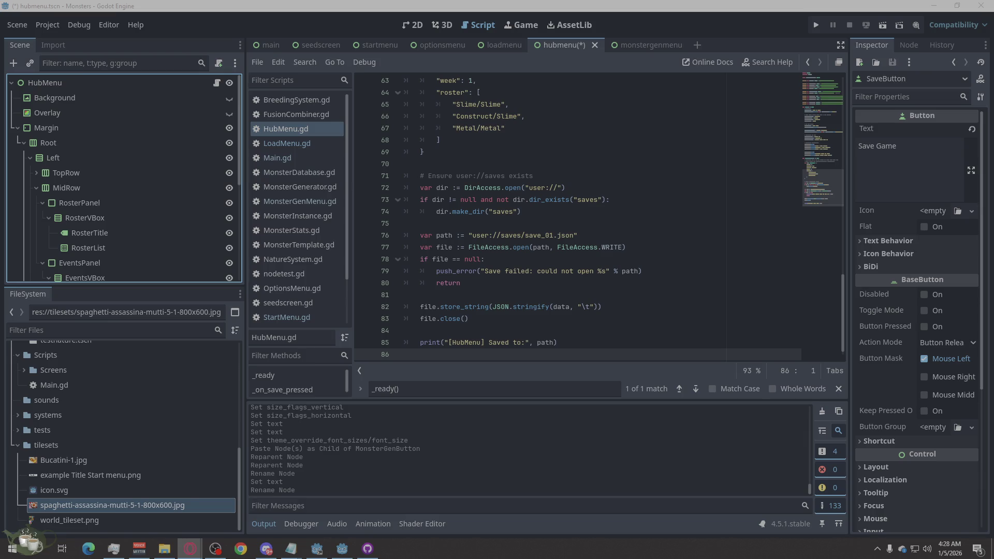
# - Save the hubmenu scene and HubMenu.gd, then run the project
pyautogui.scroll(3, 565, 332)
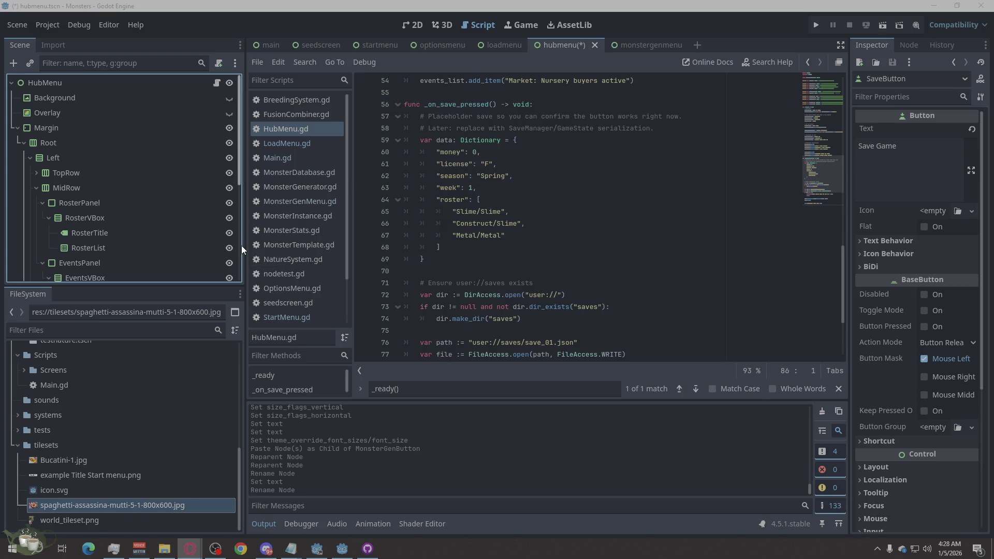
pyautogui.scroll(-5, 79, 192)
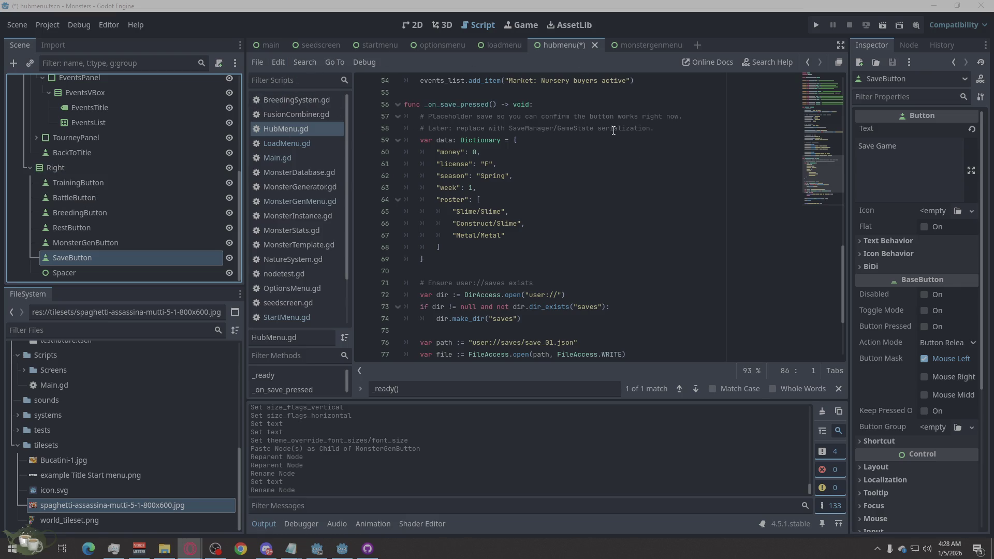
pyautogui.click(687, 186)
pyautogui.hotkey('ctrl', 's')
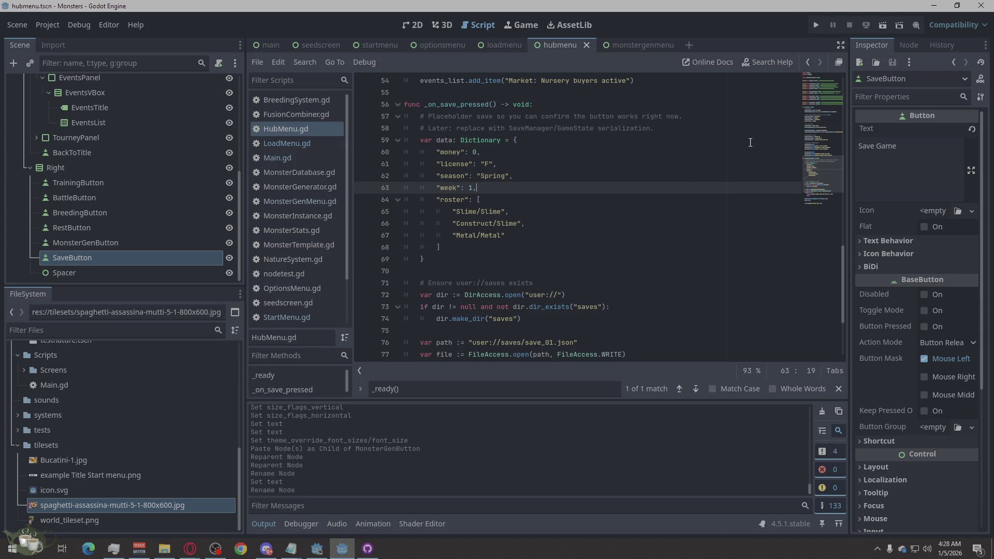
pyautogui.click(818, 23)
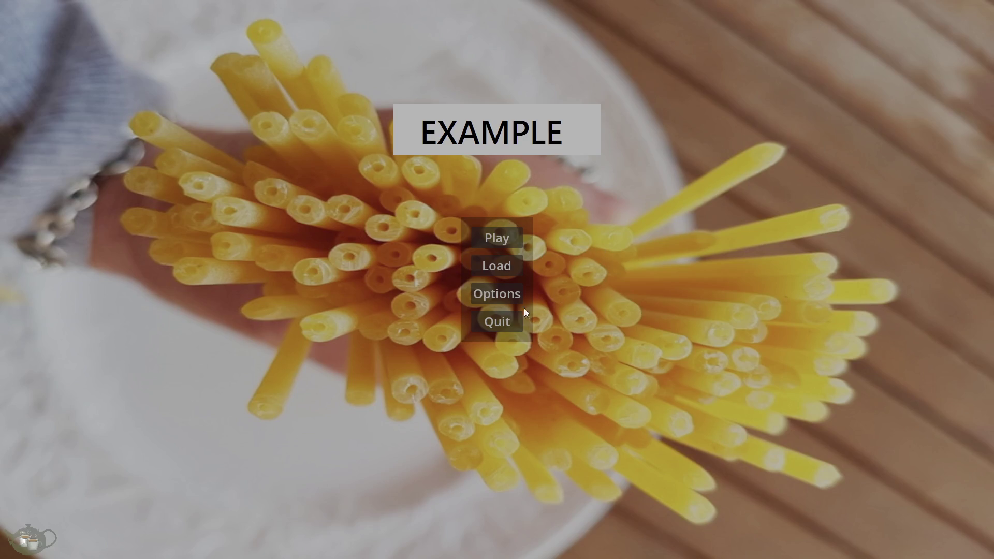
# - Start the game and select the Market event and several roster entries in the hub
pyautogui.click(508, 237)
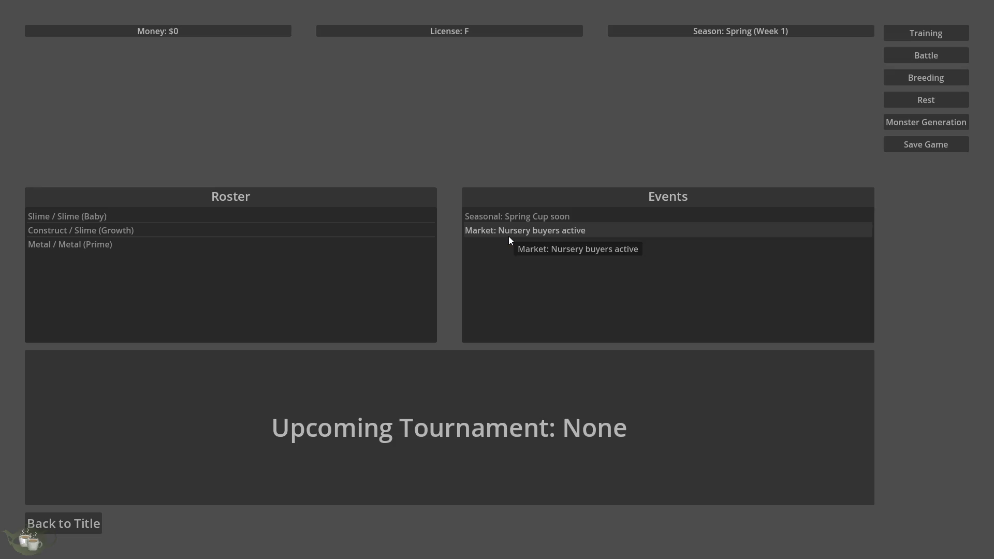
pyautogui.click(564, 216)
pyautogui.click(555, 229)
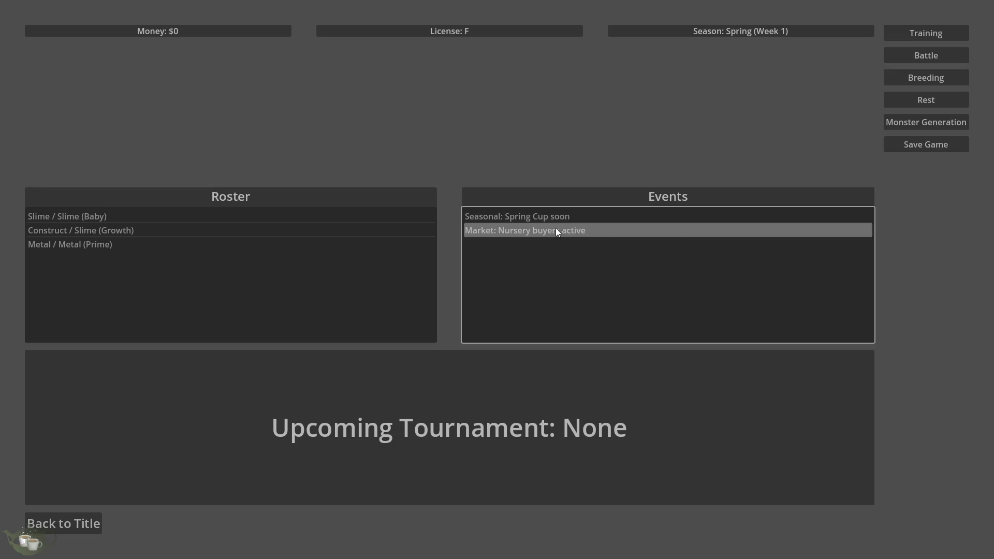
pyautogui.click(129, 228)
pyautogui.click(130, 217)
pyautogui.click(120, 249)
pyautogui.click(124, 230)
pyautogui.click(119, 246)
pyautogui.click(125, 228)
pyautogui.click(123, 213)
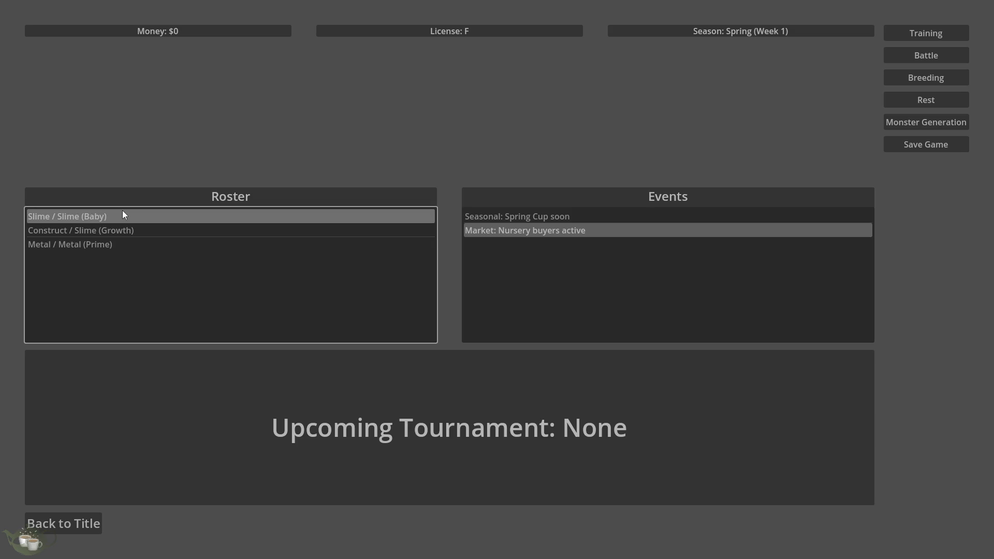
pyautogui.click(145, 229)
pyautogui.click(134, 248)
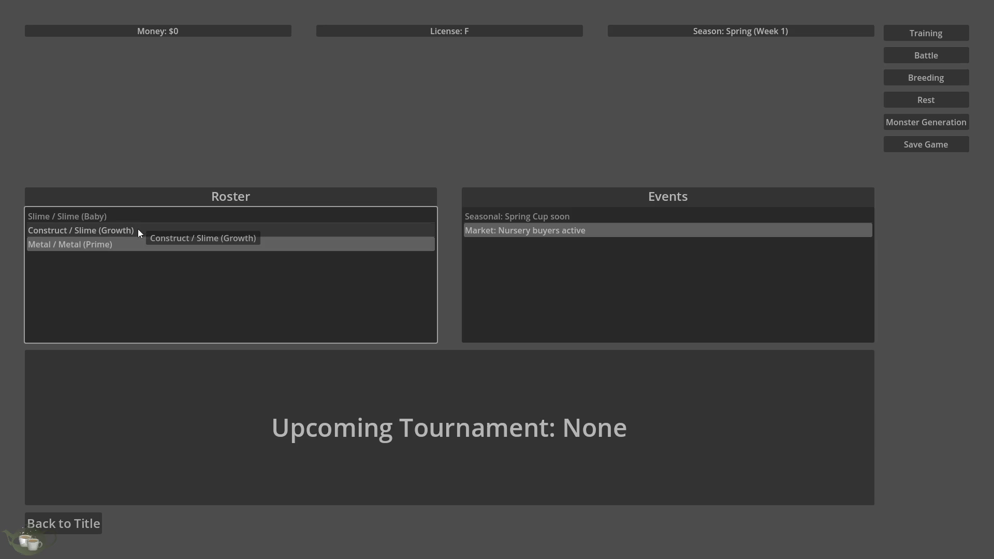
# - Save the game via Save Game, close it, and reopen HubMenu's script
pyautogui.click(927, 148)
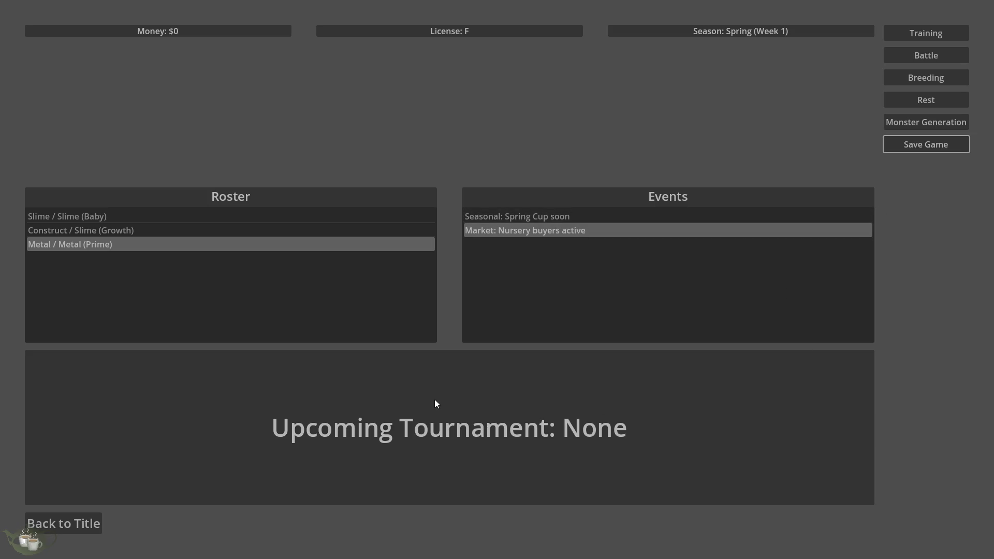
pyautogui.click(88, 524)
pyautogui.click(517, 321)
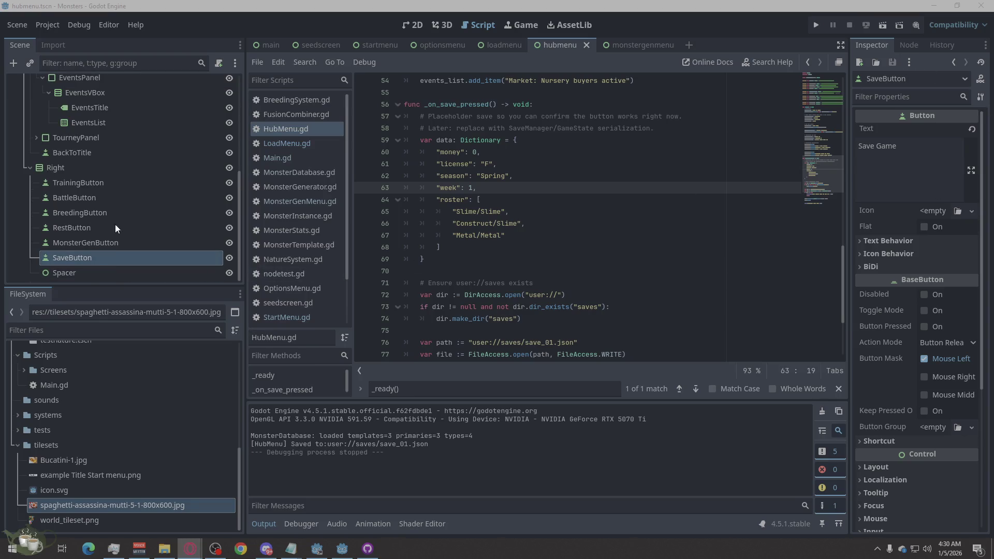
pyautogui.scroll(5, 170, 134)
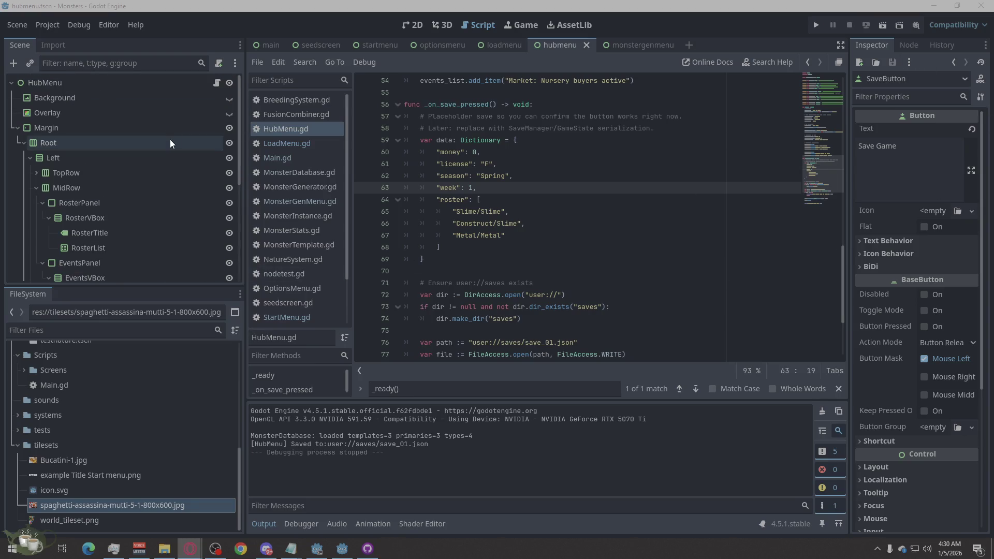
pyautogui.click(218, 80)
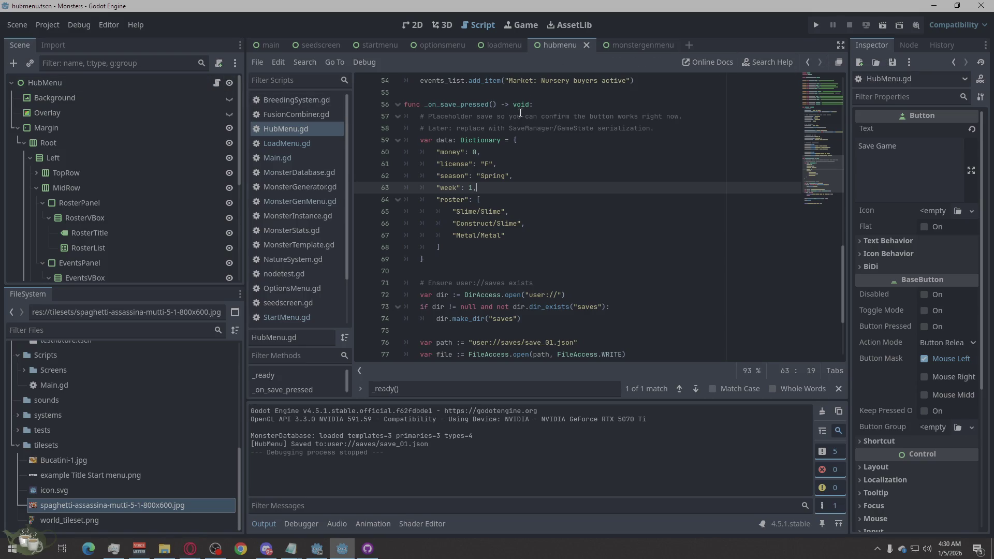
# - Replace HubMenu.gd's code so saving calls GameState.save_to_slot(1), with a _write_save_file fallback
pyautogui.scroll(-3, 536, 334)
pyautogui.rightClick(496, 345)
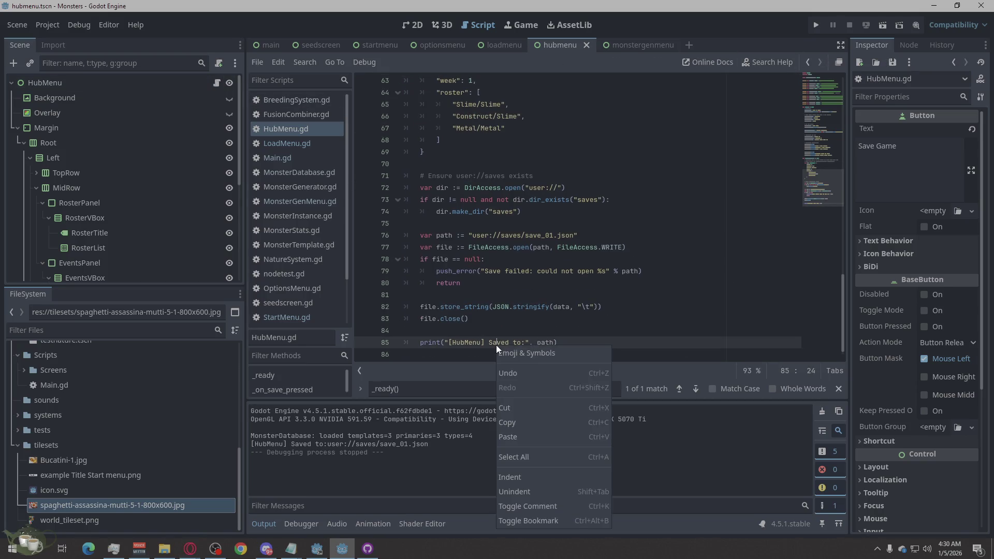
pyautogui.click(522, 450)
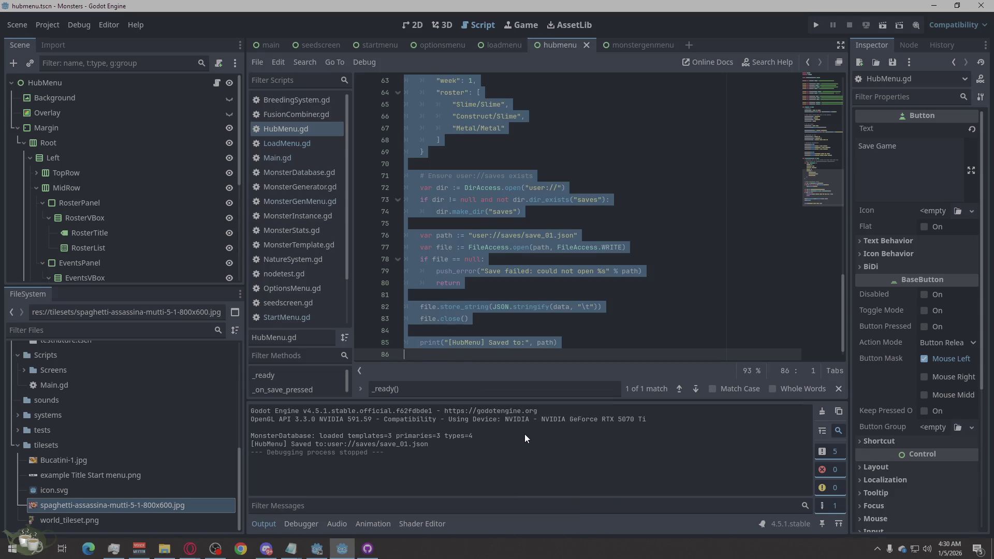
pyautogui.hotkey('ctrl', 'v')
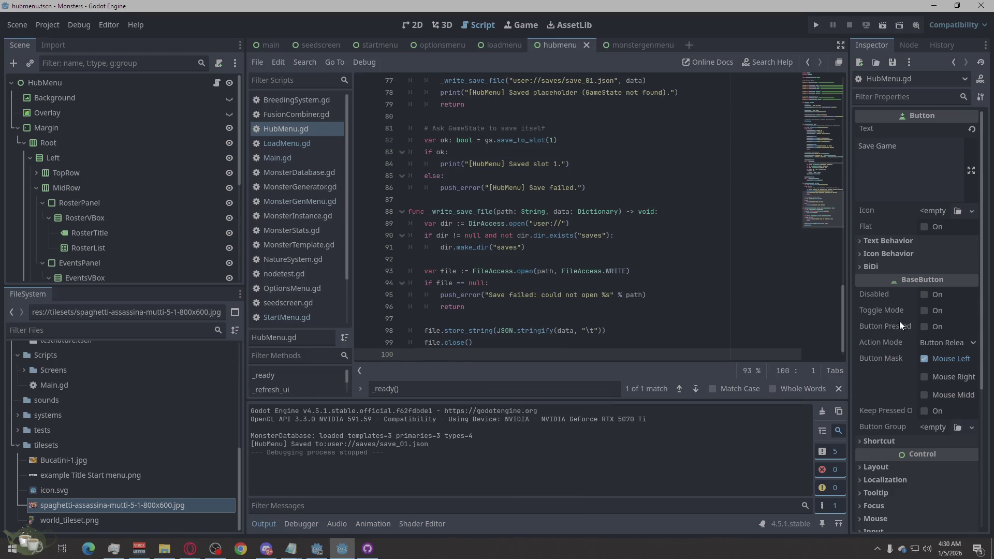
pyautogui.hotkey('alt', 'Tab')
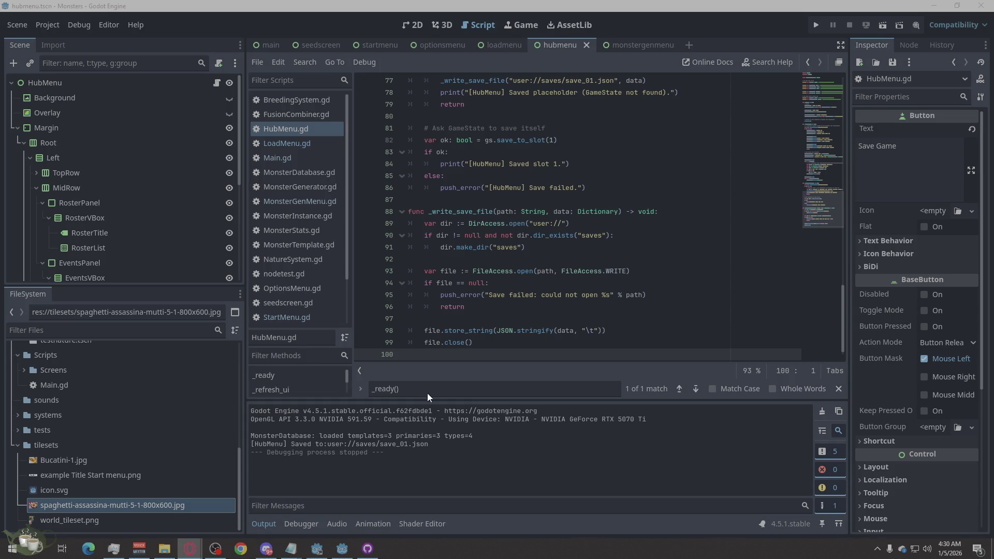
# - Create a new script GameState.gd extending Node in res://Scripts
pyautogui.click(262, 60)
pyautogui.click(272, 80)
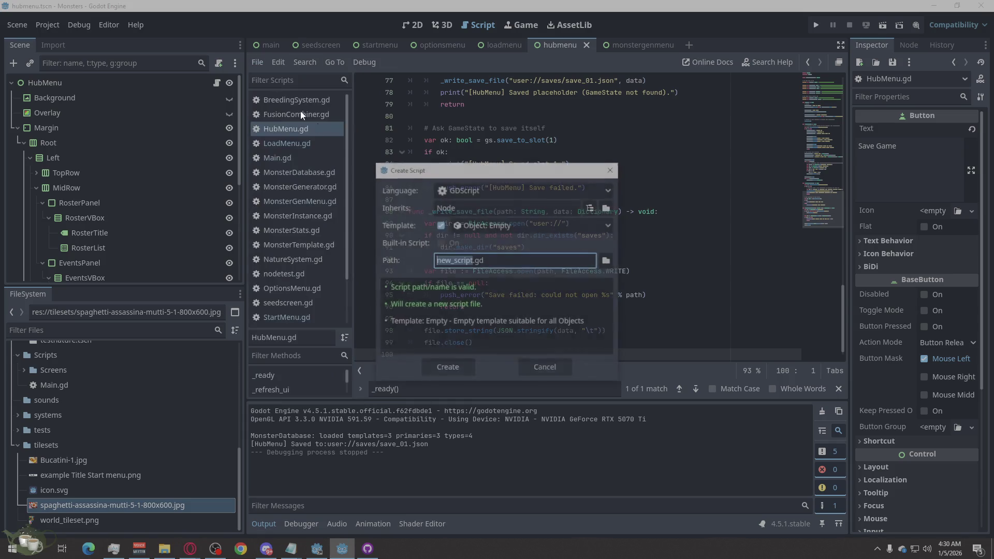
pyautogui.write('Game')
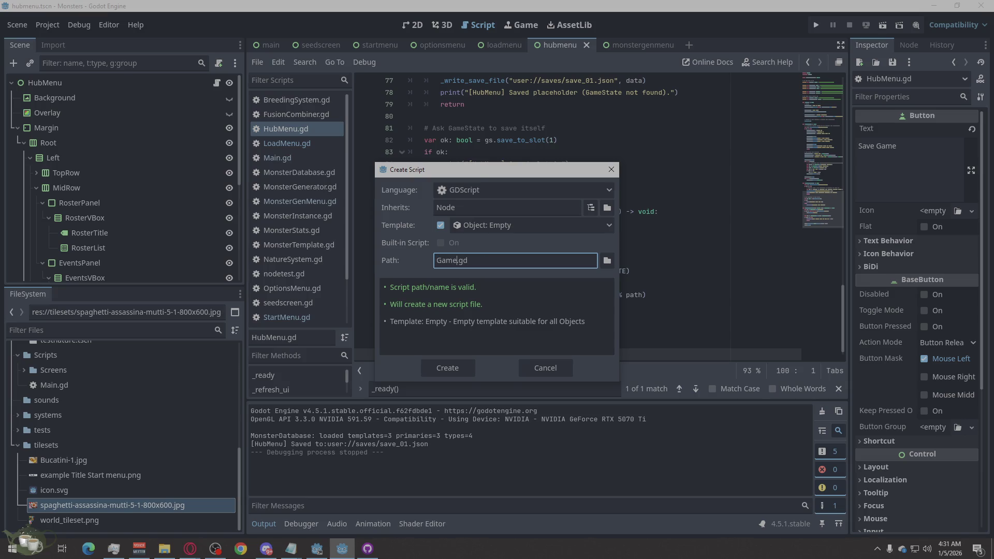
pyautogui.write('State')
pyautogui.click(606, 259)
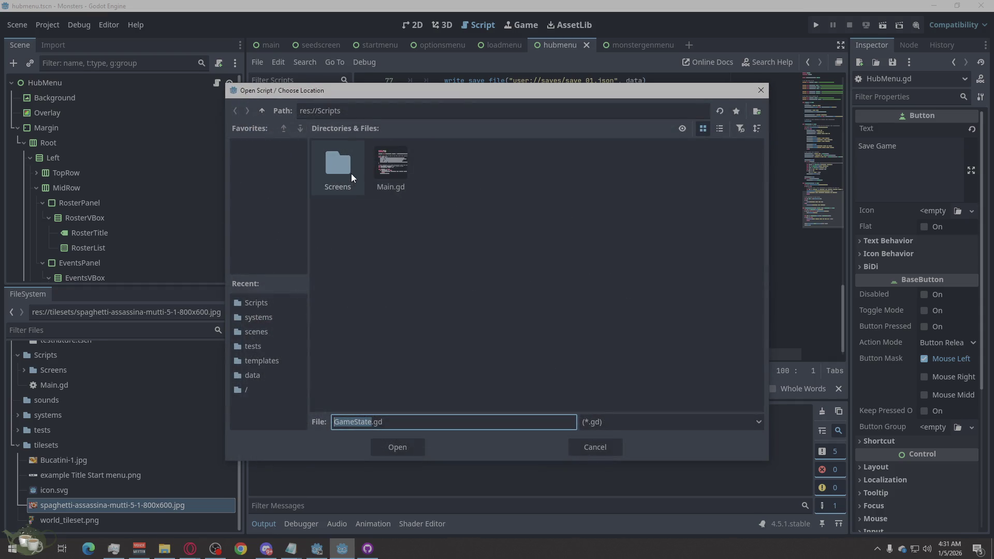
pyautogui.click(409, 453)
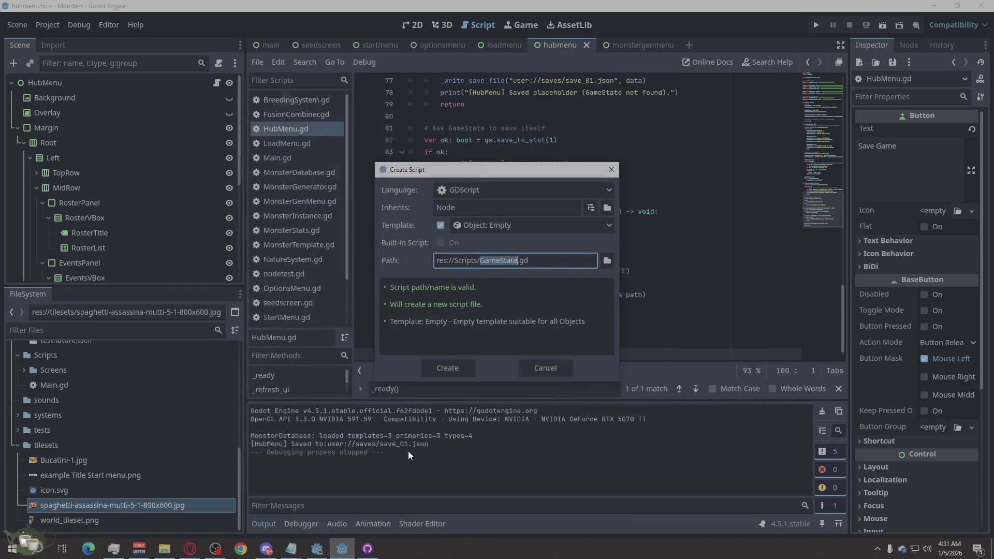
pyautogui.click(448, 368)
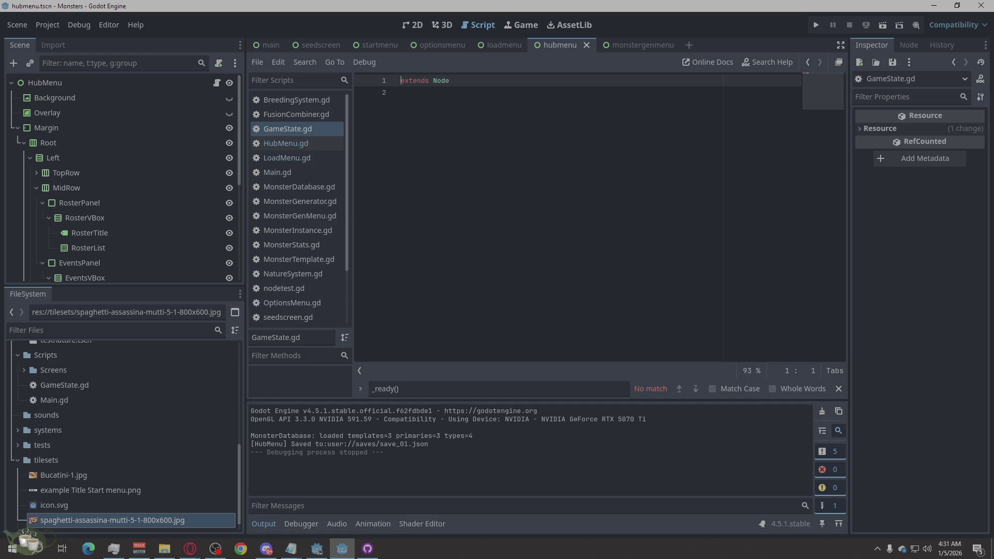
# - Paste the 98-line save/load script with _read_json over GameState.gd's default contents
pyautogui.click(190, 548)
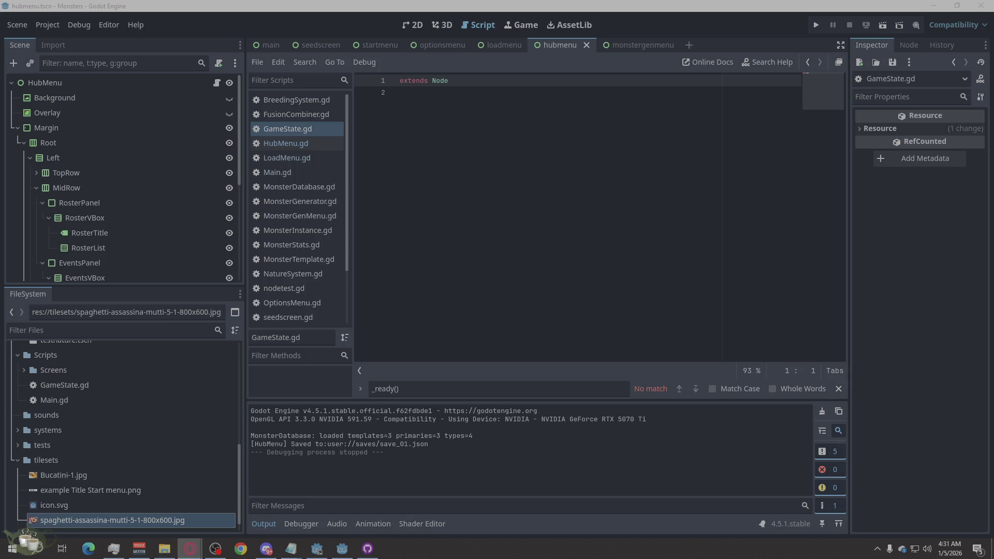
pyautogui.click(517, 200)
pyautogui.hotkey('ctrl', 'a')
pyautogui.hotkey('ctrl', 'v')
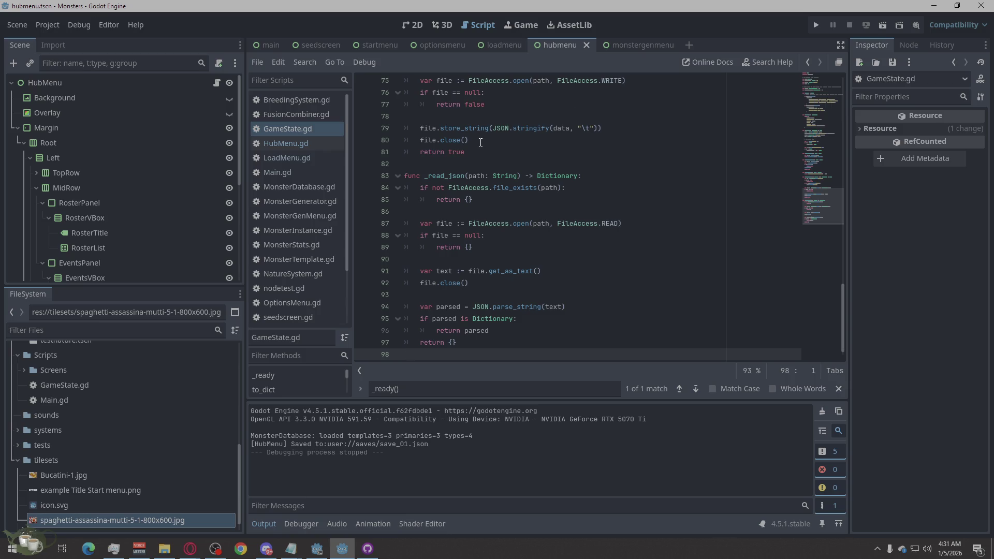
pyautogui.click(47, 28)
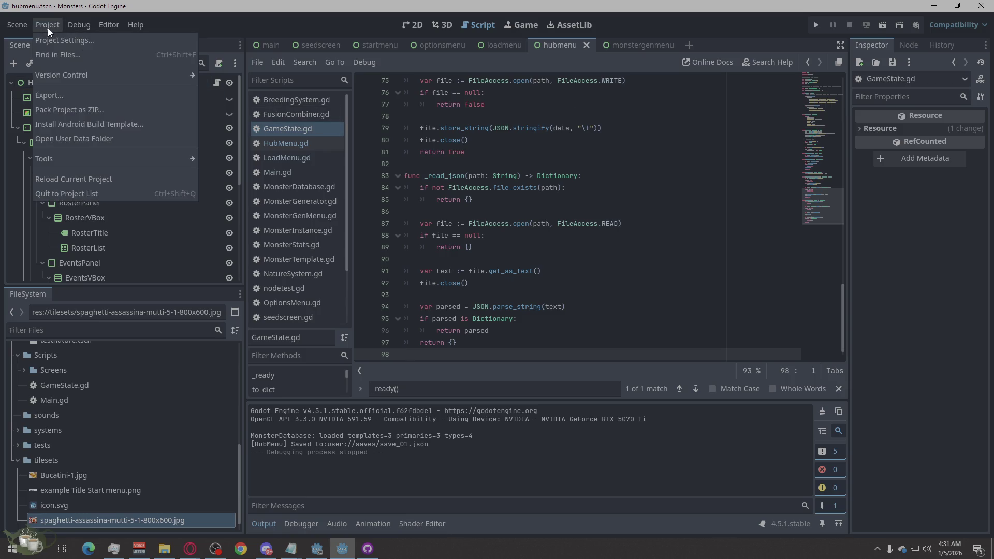
# - Filter Project Settings for 'autoload' after clearing a leftover property path
pyautogui.click(86, 44)
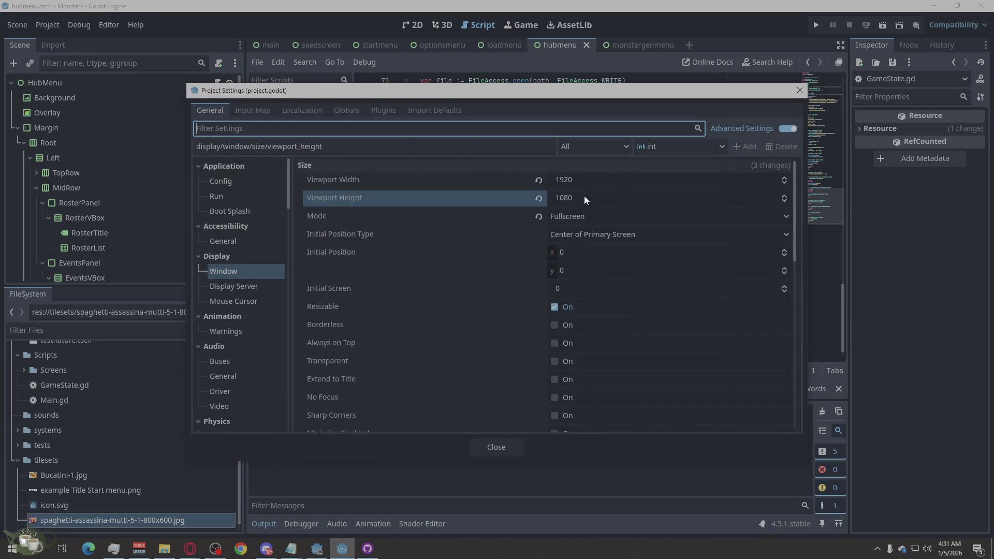
pyautogui.write('auto')
pyautogui.doubleClick(306, 146)
pyautogui.hotkey('ctrl', 'a')
pyautogui.press('BackSpace')
pyautogui.click(242, 129)
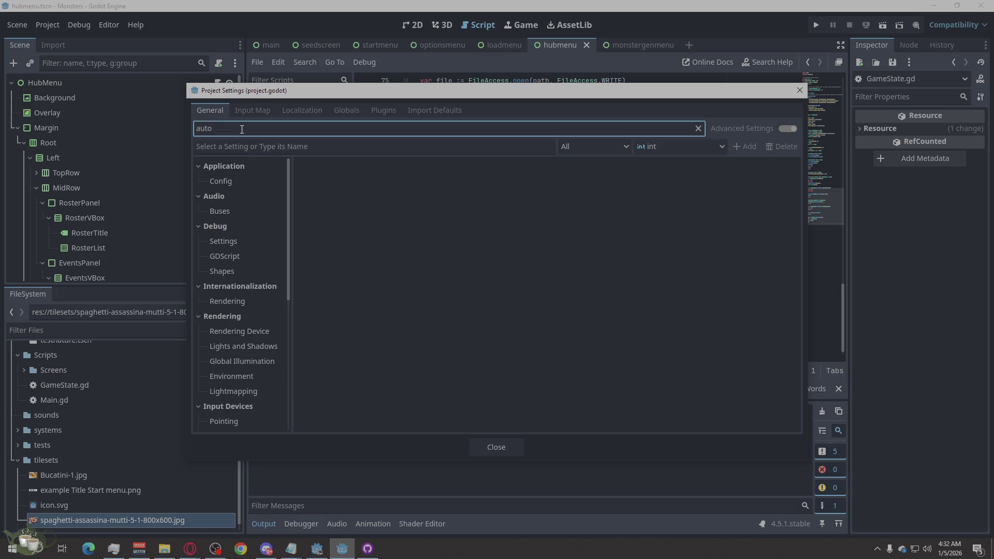
pyautogui.write('load')
# - Toggle Version Control's Autoload on Startup on and off, then show the Globals Autoload list
pyautogui.click(240, 172)
pyautogui.click(234, 182)
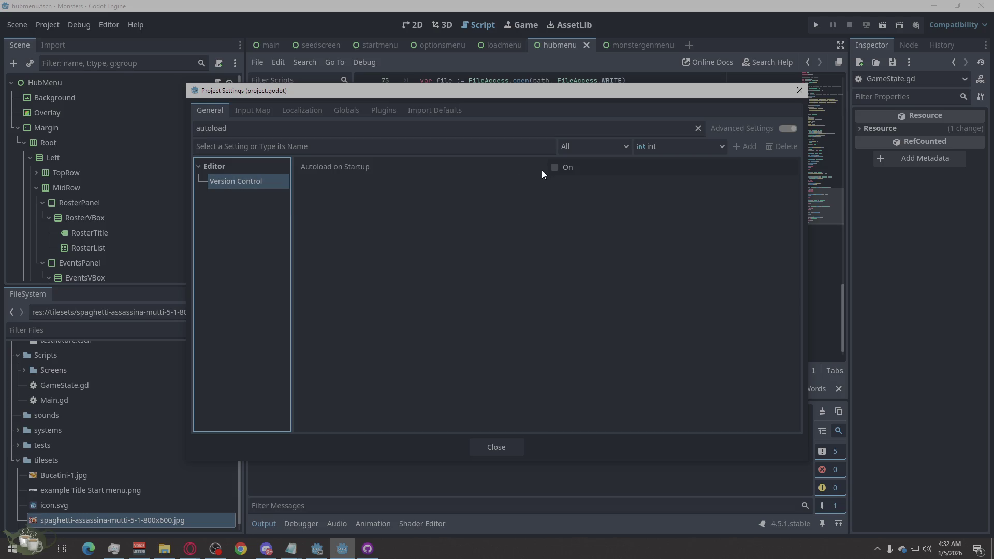
pyautogui.click(554, 167)
pyautogui.click(560, 171)
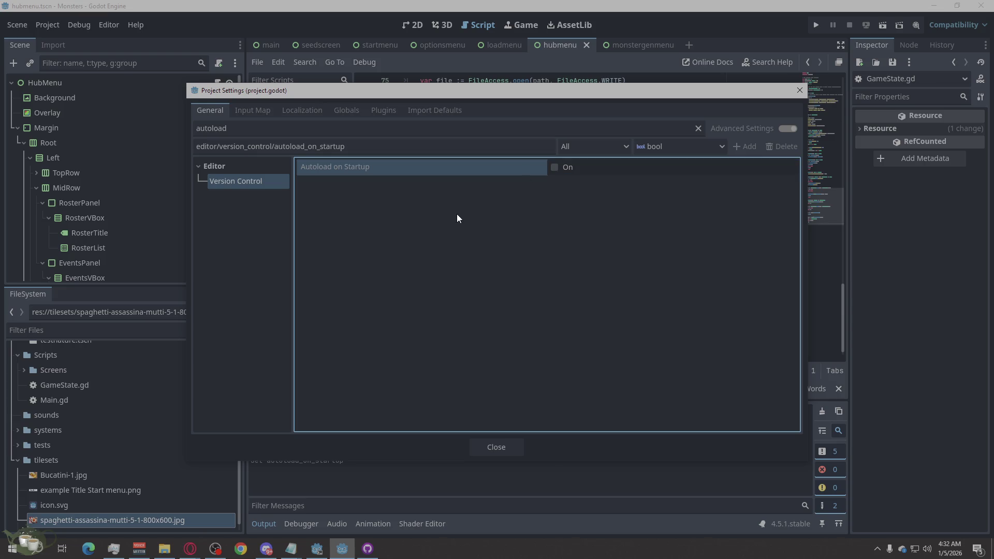
pyautogui.click(346, 110)
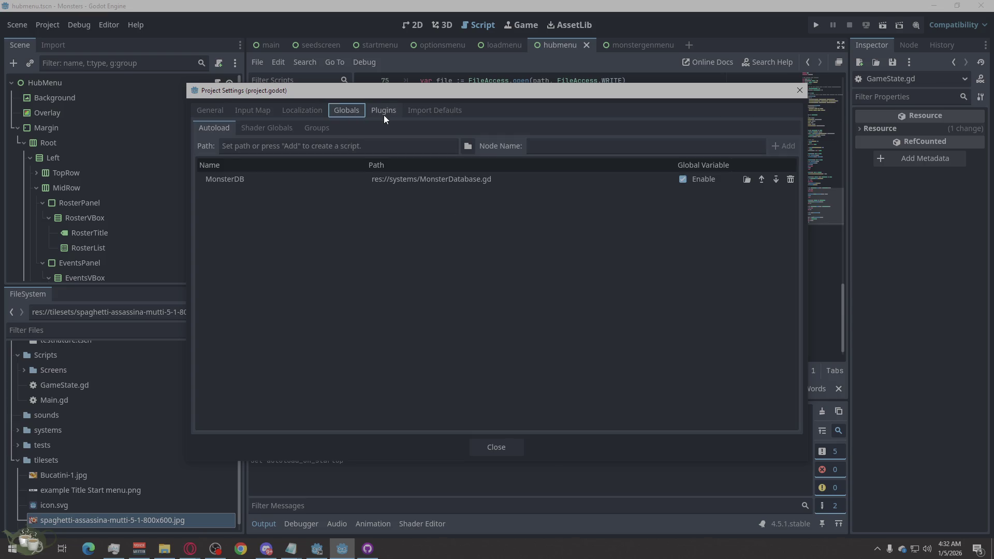
# - Try adding res://Scripts/GameState.gd as an autoload named GameState
pyautogui.click(352, 146)
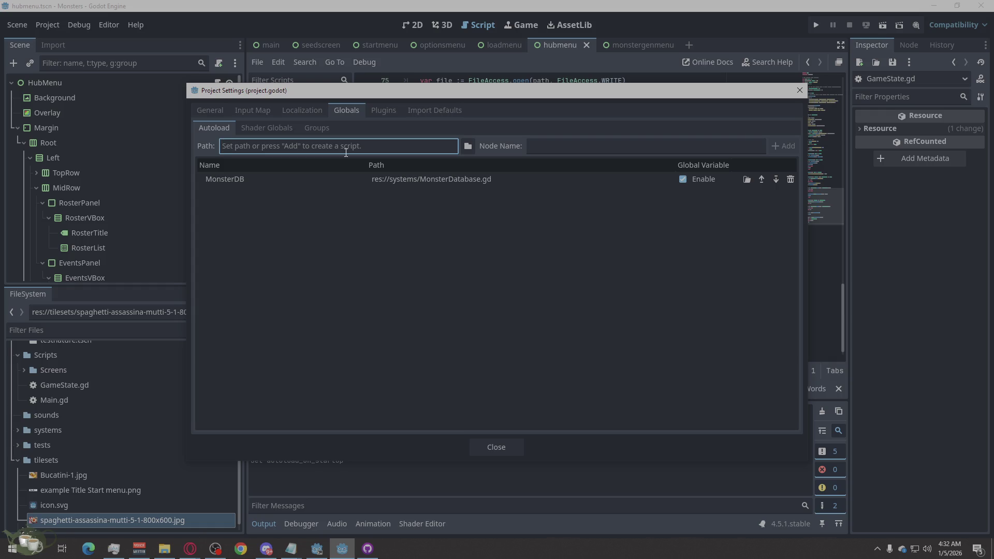
pyautogui.click(467, 147)
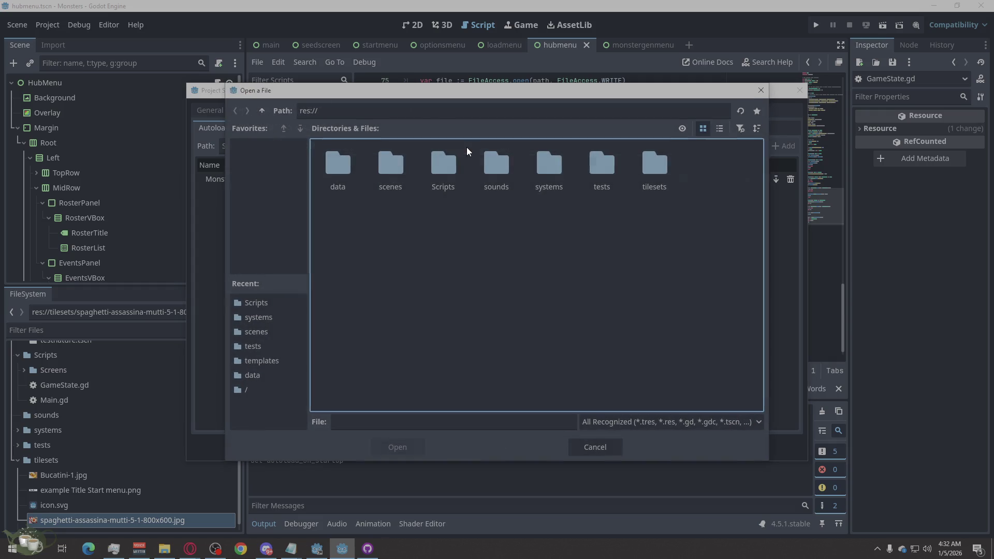
pyautogui.doubleClick(444, 165)
pyautogui.doubleClick(400, 170)
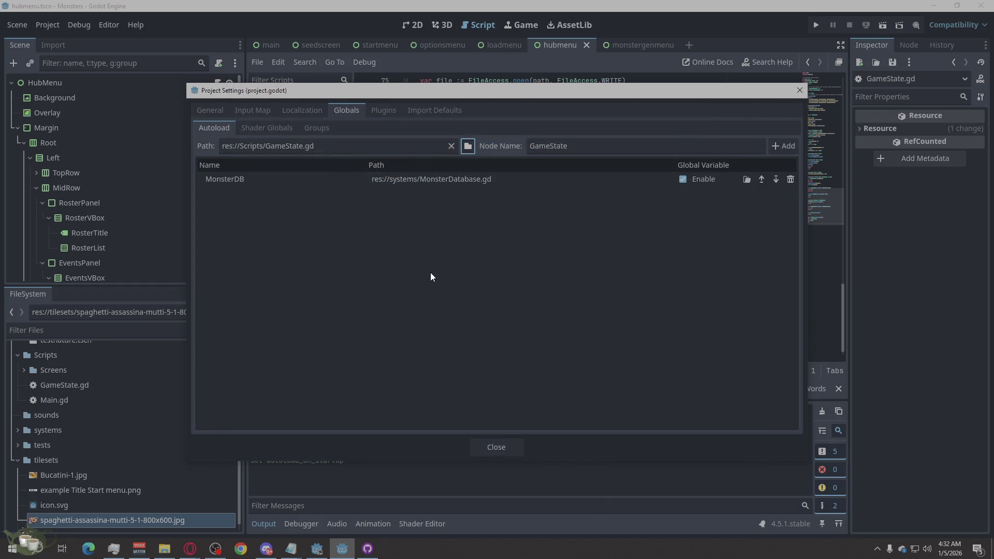
pyautogui.click(590, 146)
pyautogui.doubleClick(589, 145)
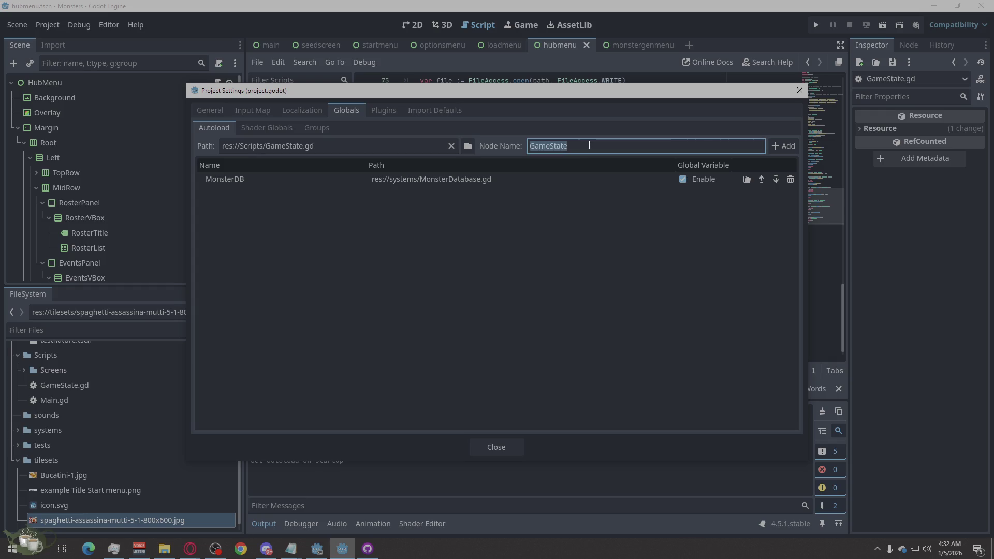
pyautogui.click(589, 146)
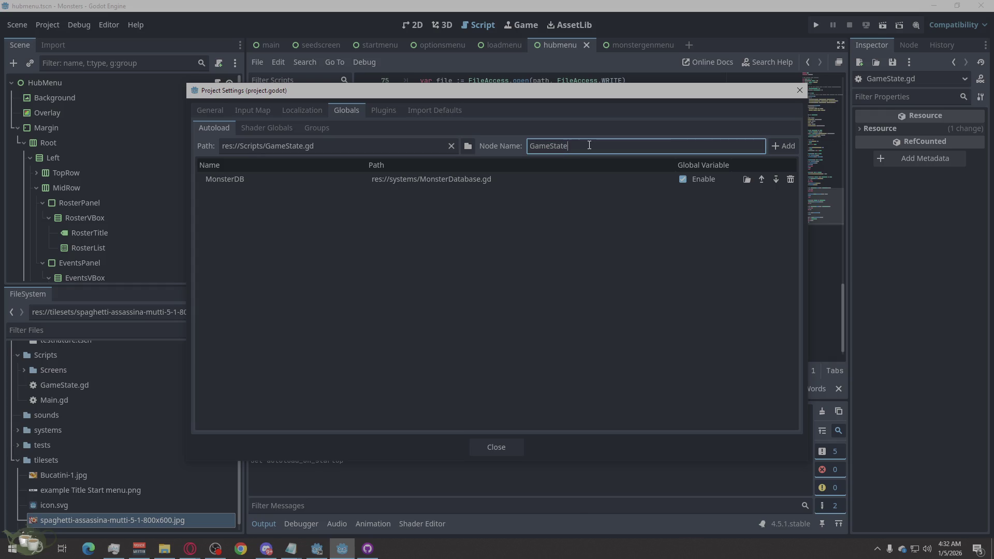
pyautogui.click(782, 145)
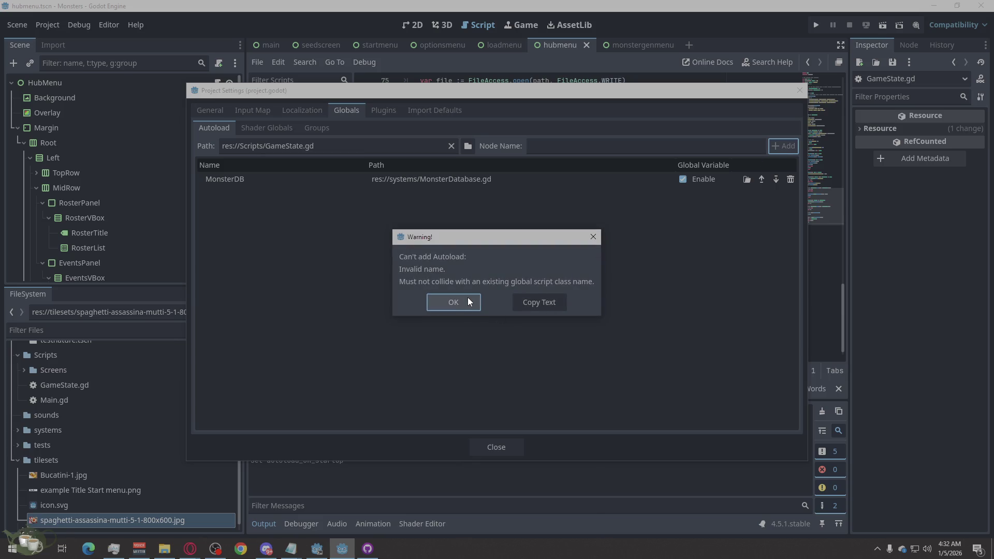
# - Dismiss the 'Invalid name' class-collision warning and retype the node name GameState
pyautogui.click(528, 307)
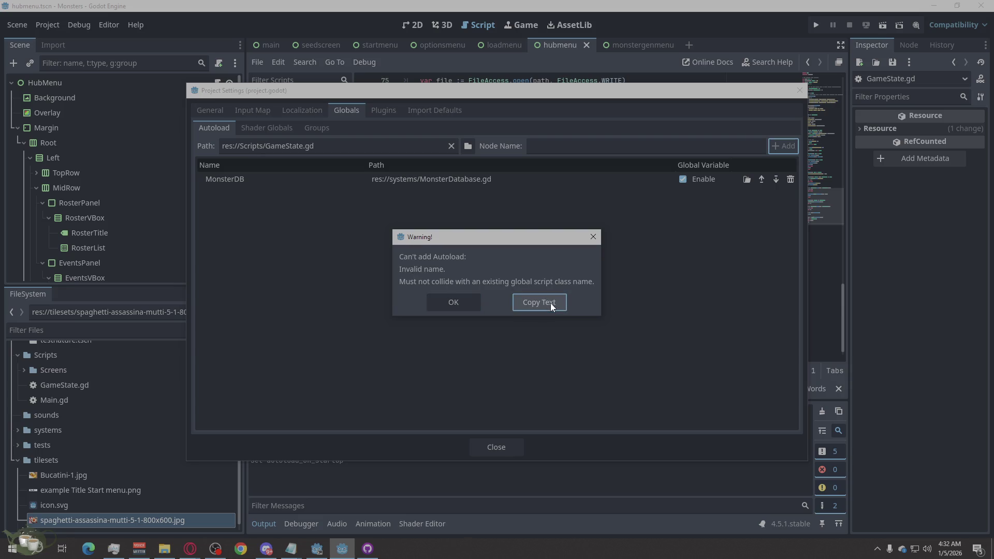
pyautogui.click(592, 236)
pyautogui.click(612, 149)
pyautogui.write('Gam')
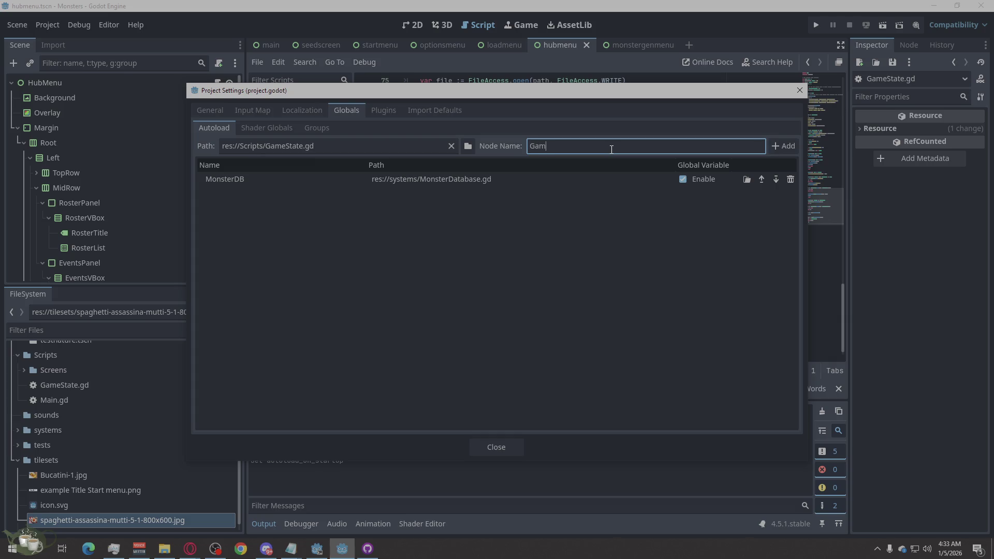
pyautogui.write('eState')
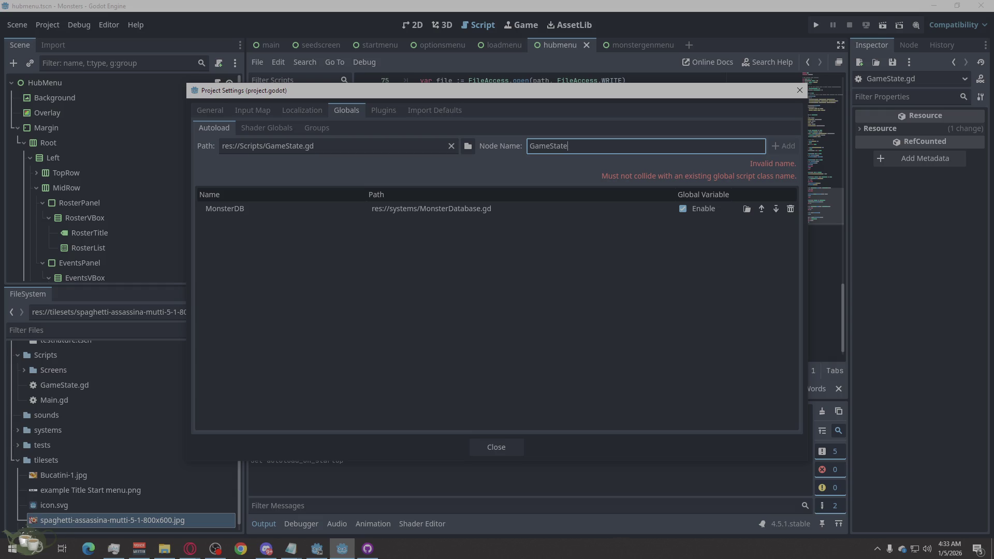
# - On the General tab, clear the setting path, filter for 'auto' and expand Application
pyautogui.click(210, 110)
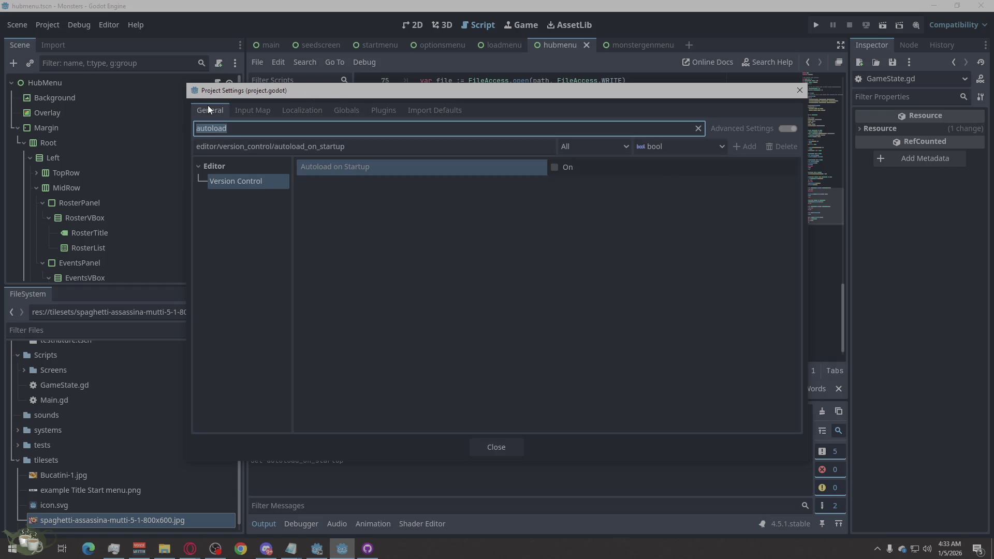
pyautogui.press('BackSpace')
pyautogui.click(380, 149)
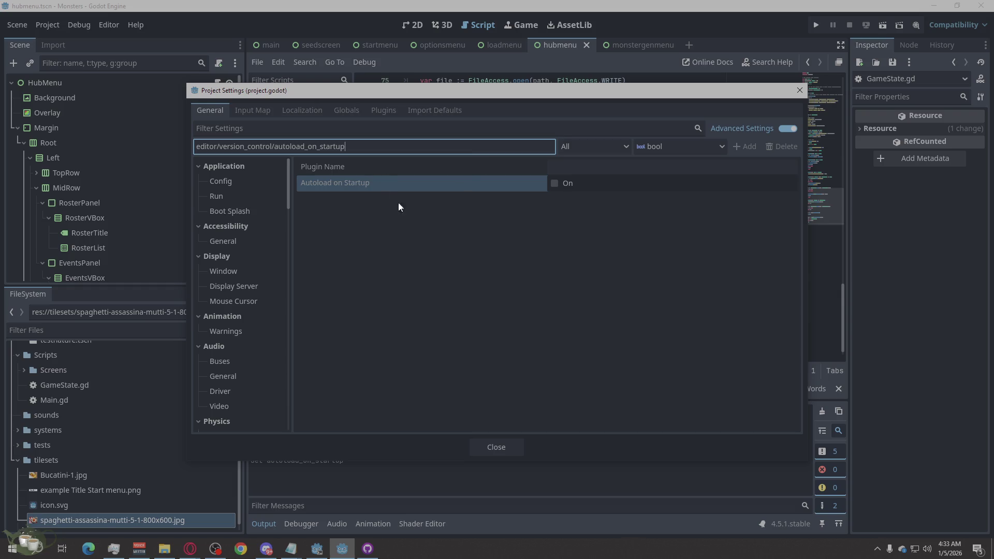
pyautogui.press('BackSpace')
pyautogui.press('BackSpace')
pyautogui.press('BackSpace')
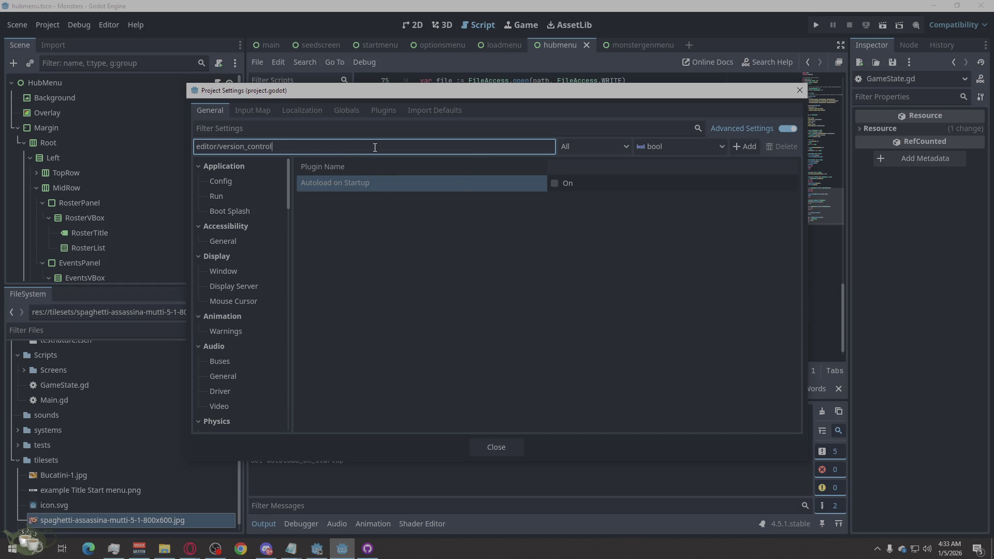
pyautogui.press('BackSpace')
pyautogui.press('BackSpace')
pyautogui.press('BackSpace')
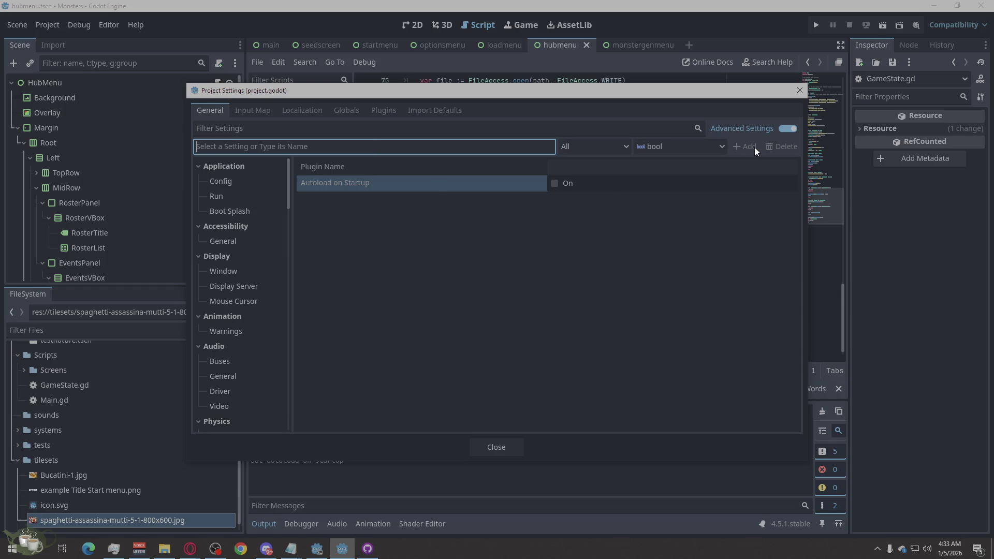
pyautogui.write('auto')
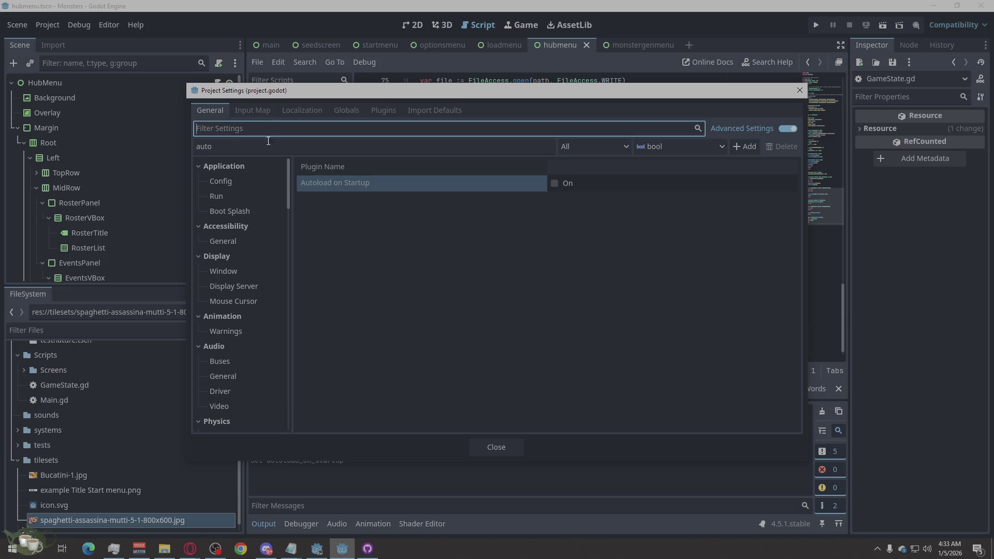
pyautogui.click(198, 165)
pyautogui.click(198, 166)
# - Re-filter for 'auto', view Application > Config, then show the empty Input Map
pyautogui.click(228, 146)
pyautogui.hotkey('ctrl', 'a')
pyautogui.press('BackSpace')
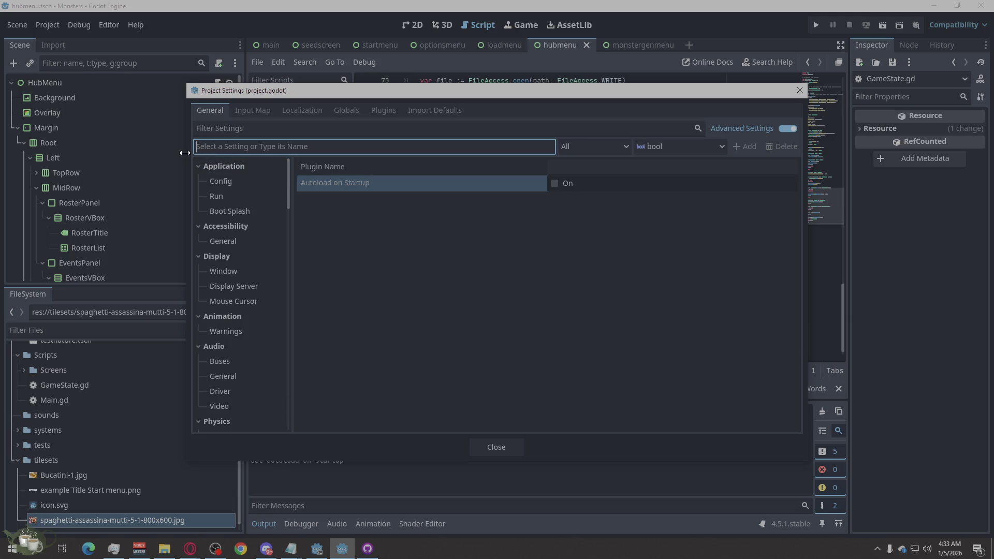
pyautogui.click(291, 132)
pyautogui.write('au')
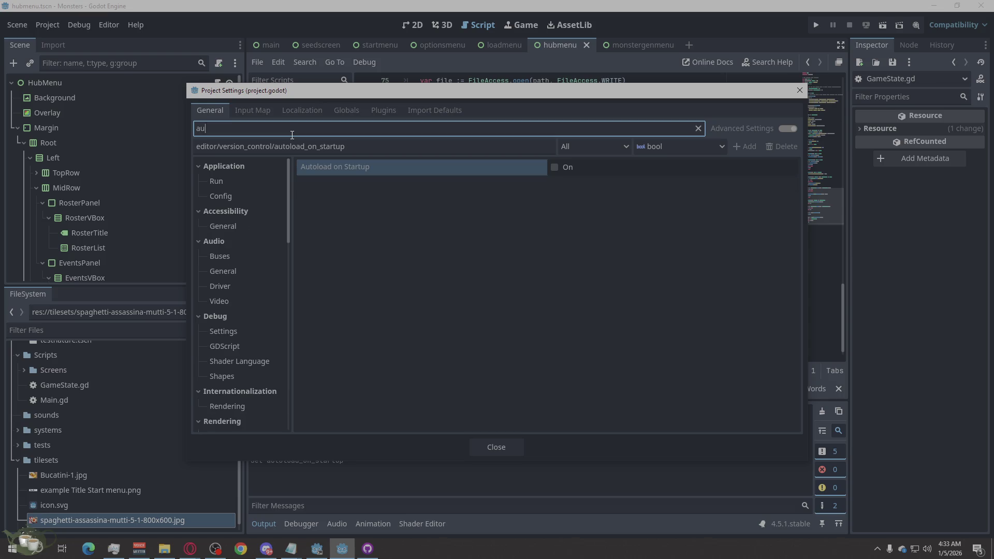
pyautogui.write('to')
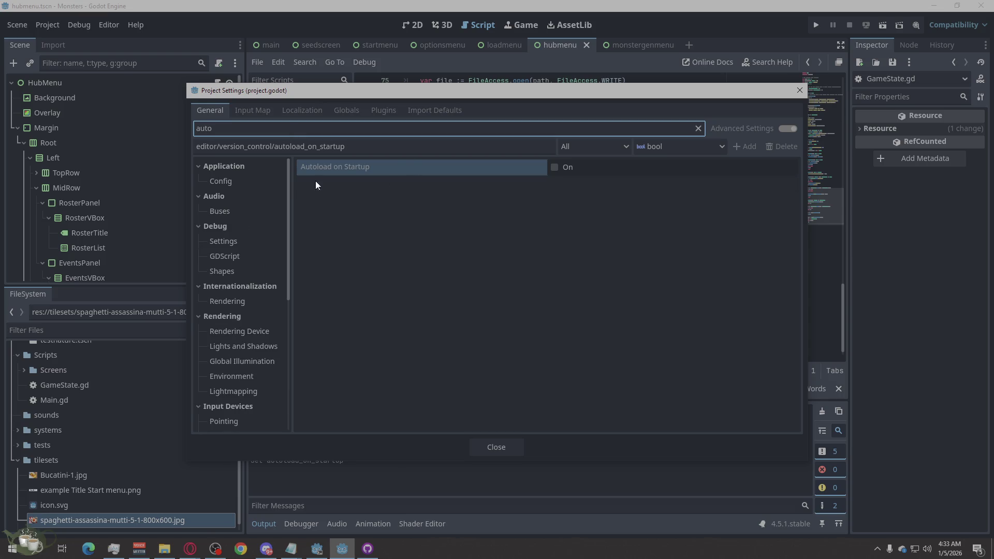
pyautogui.click(249, 181)
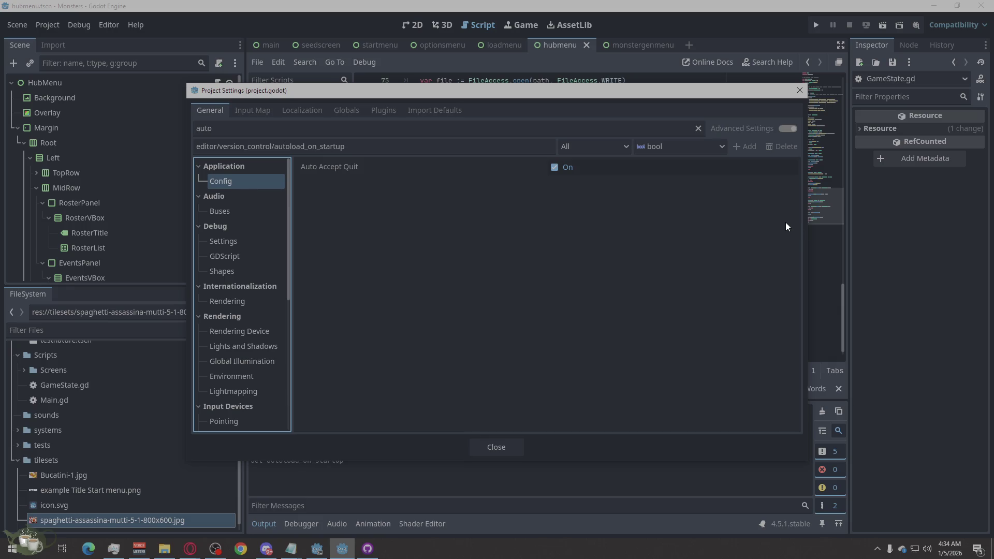
pyautogui.click(269, 112)
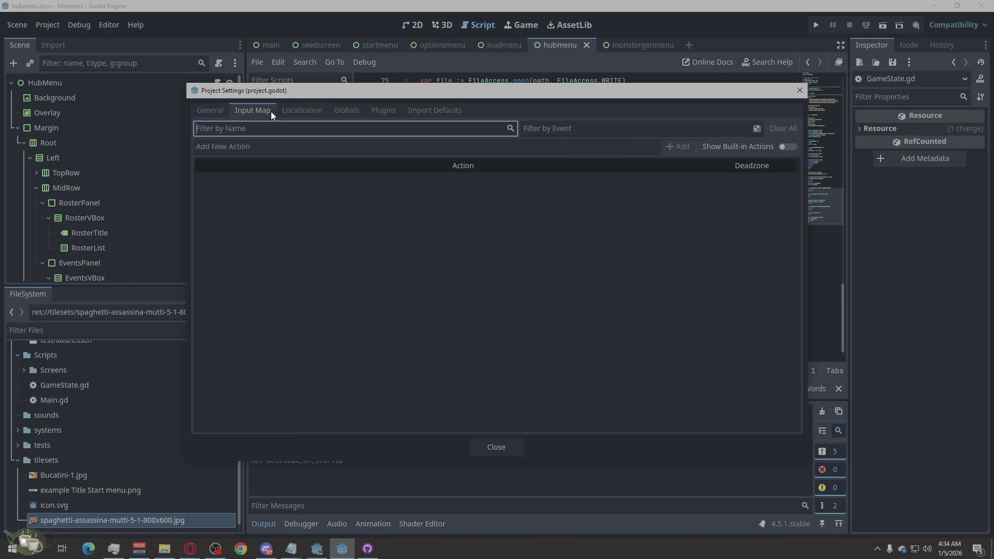
# - Go from Localization back to the Globals Autoload list, with GameState still flagged invalid
pyautogui.click(306, 114)
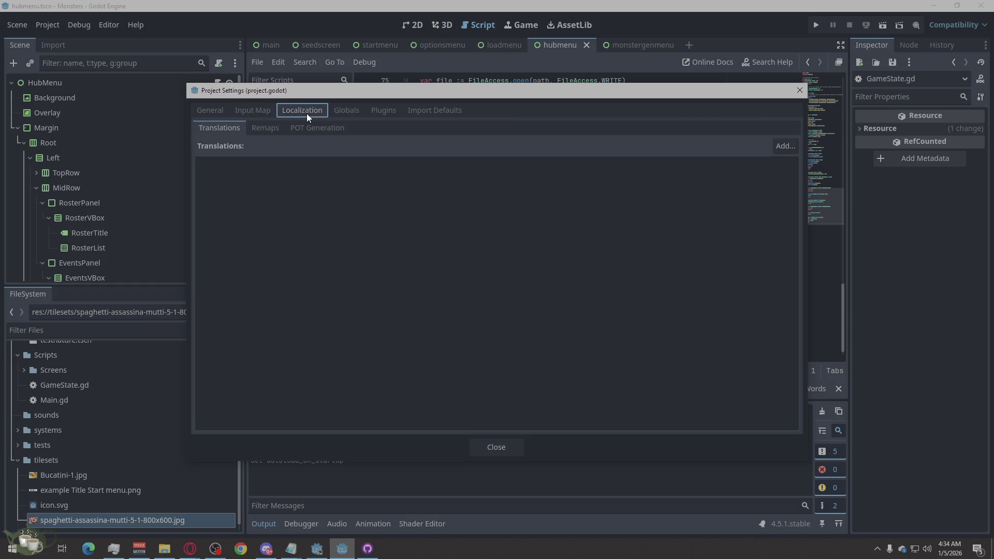
pyautogui.click(356, 108)
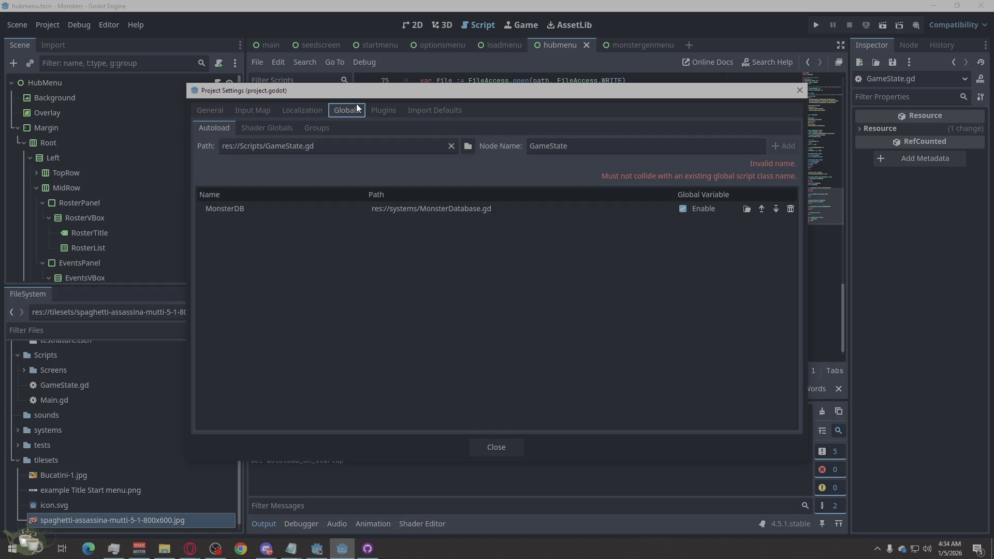
pyautogui.click(199, 127)
# - Open and close the autoload Path file browser twice, then focus the node name field
pyautogui.click(471, 145)
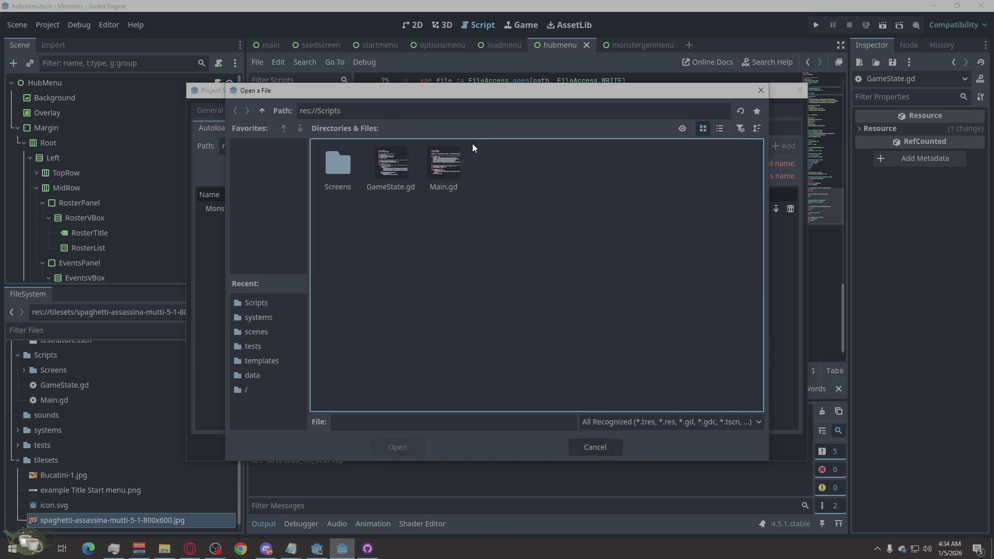
pyautogui.click(761, 92)
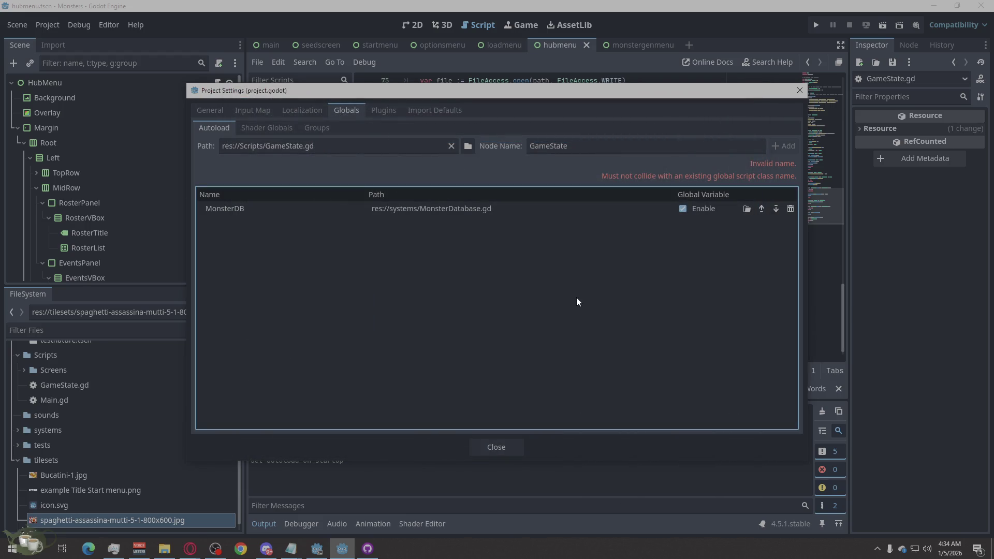
pyautogui.click(469, 143)
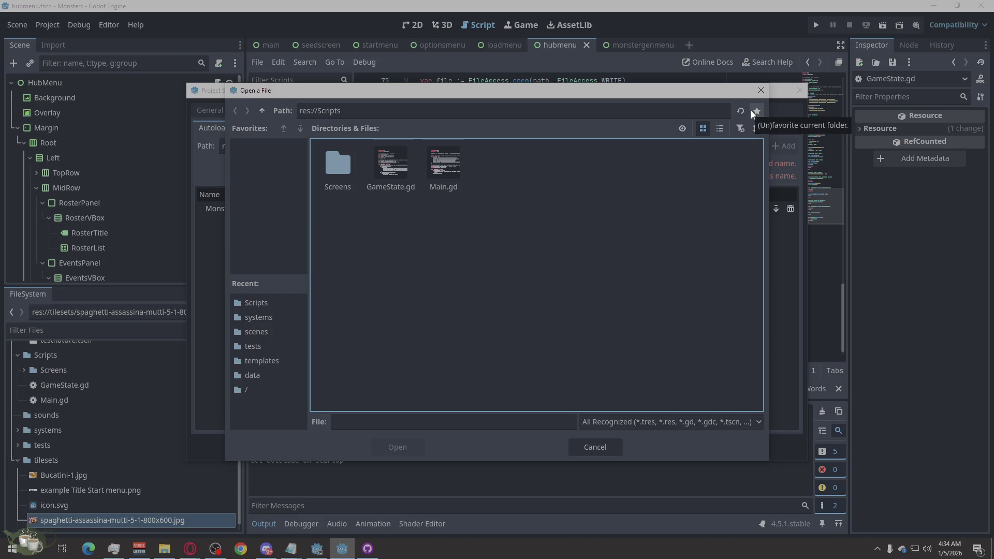
pyautogui.click(759, 92)
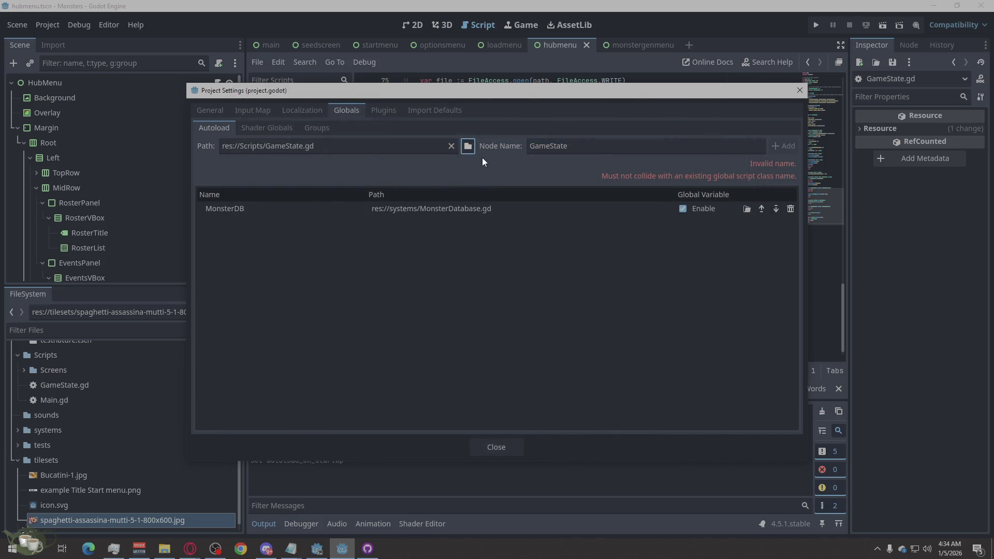
pyautogui.click(621, 146)
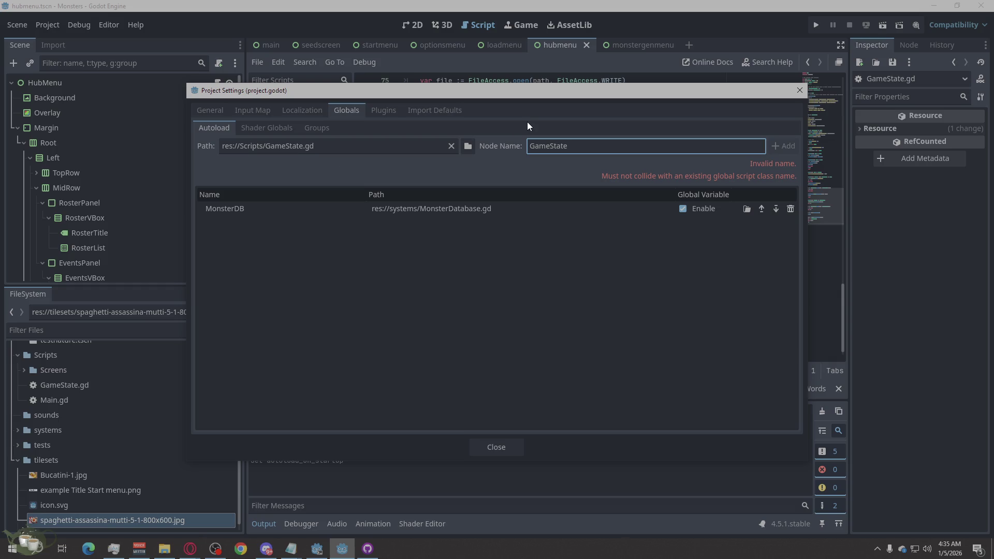
pyautogui.doubleClick(651, 147)
pyautogui.click(439, 270)
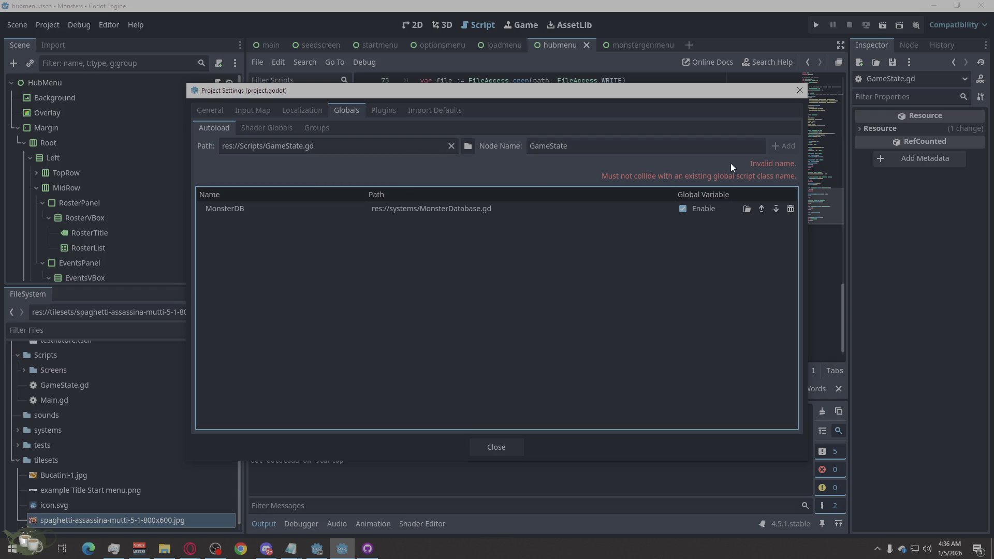
pyautogui.click(672, 150)
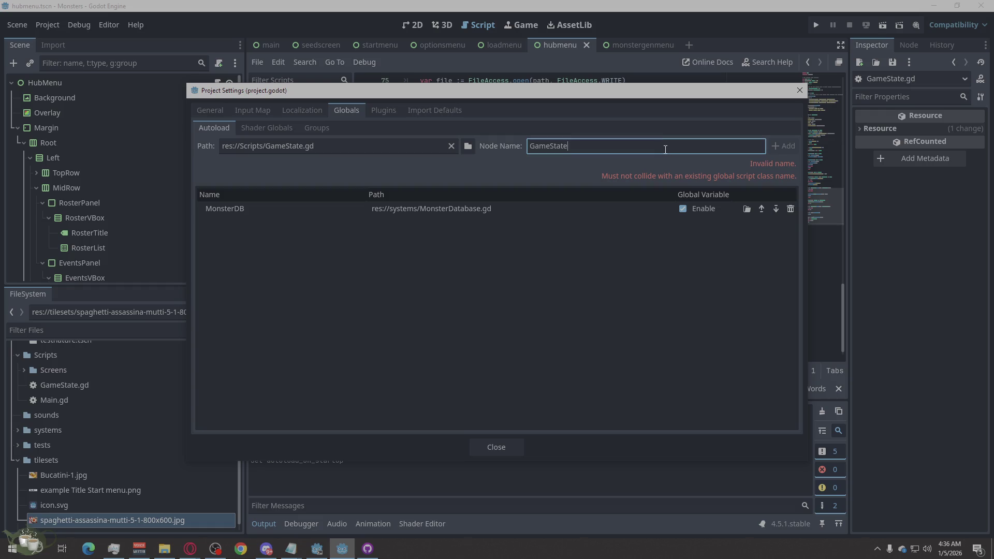
pyautogui.doubleClick(665, 149)
pyautogui.click(576, 146)
pyautogui.moveTo(576, 147); pyautogui.dragTo(467, 148)
pyautogui.press('BackSpace')
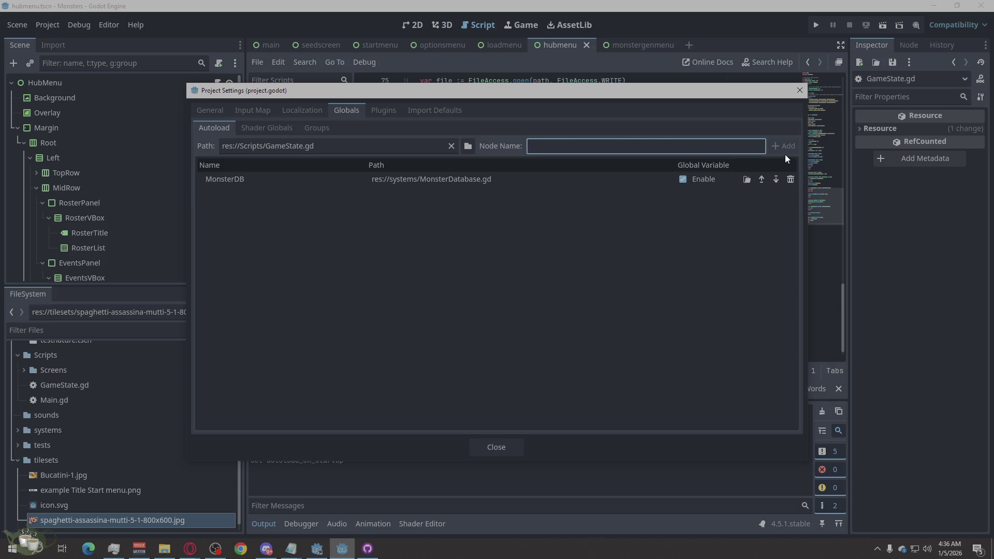
pyautogui.write('Game')
pyautogui.write('state')
pyautogui.press('BackSpace')
pyautogui.press('BackSpace')
pyautogui.press('BackSpace')
pyautogui.write('State')
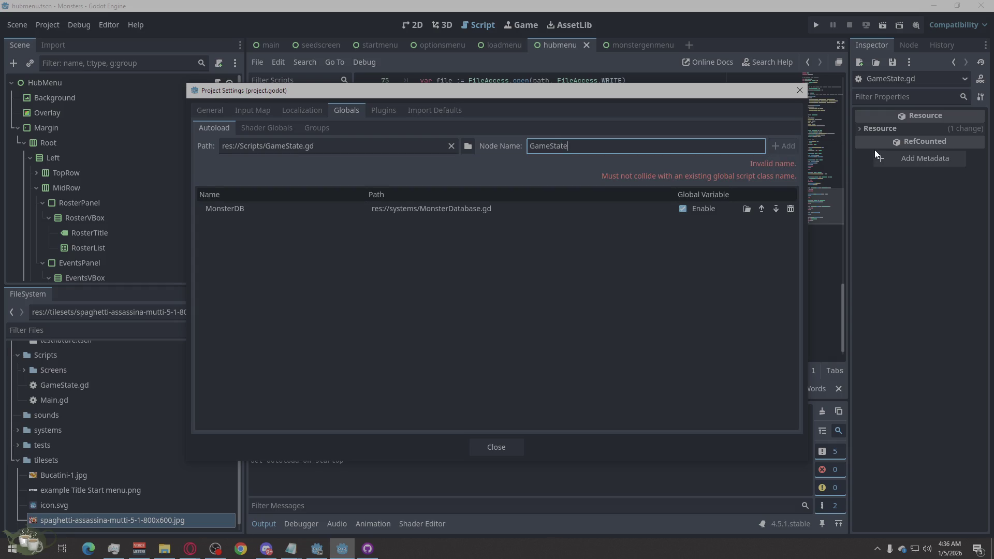
pyautogui.press('BackSpace')
pyautogui.press('BackSpace')
pyautogui.press('BackSpace')
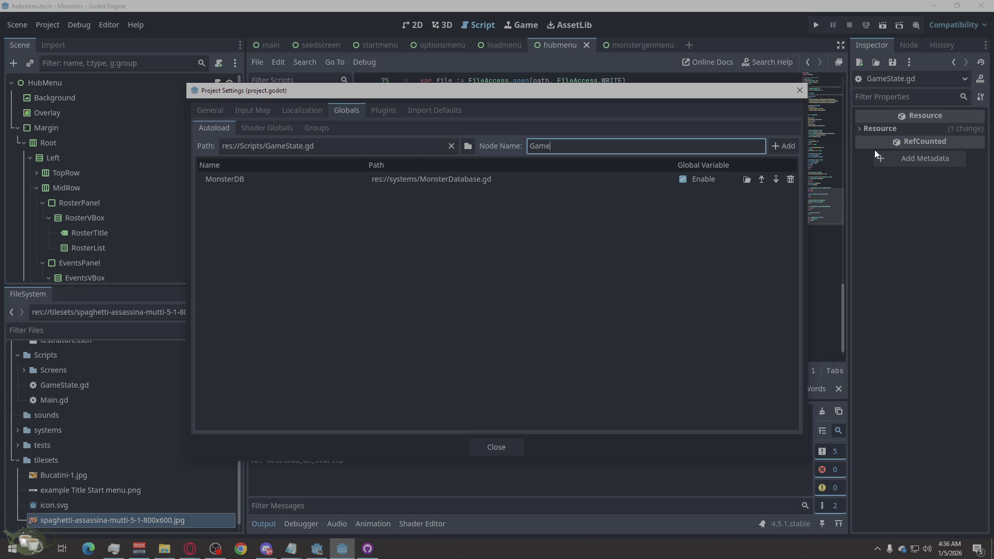
pyautogui.write('state')
pyautogui.moveTo(583, 150); pyautogui.dragTo(564, 153)
pyautogui.moveTo(565, 153); pyautogui.dragTo(524, 148)
pyautogui.hotkey('alt', 'Tab')
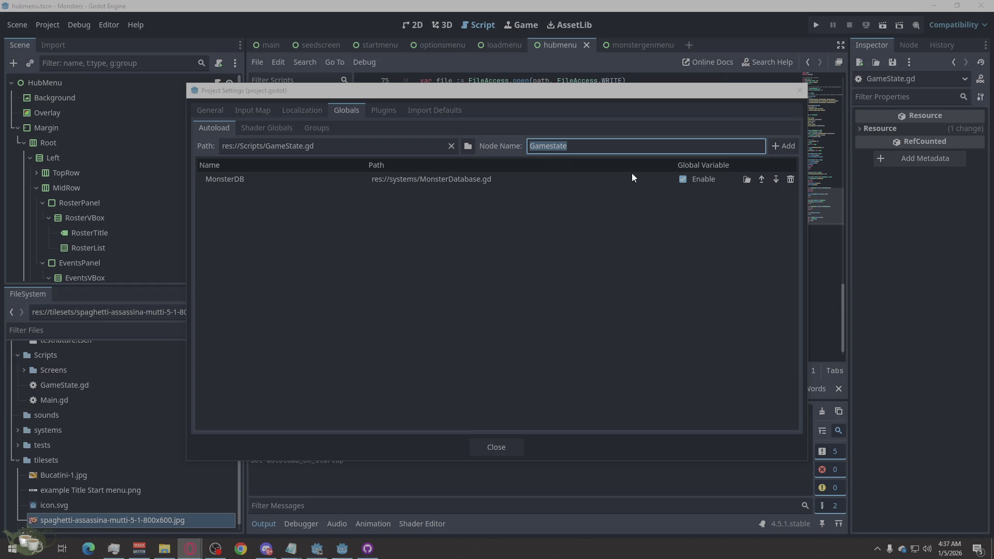
pyautogui.hotkey('alt', 'Tab')
pyautogui.click(551, 146)
pyautogui.press('BackSpace')
pyautogui.write('S')
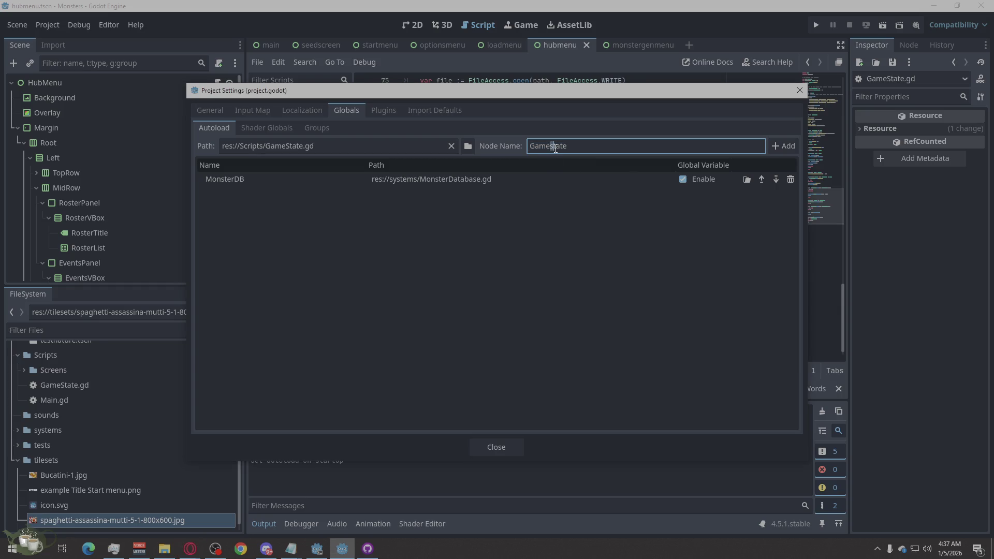
pyautogui.write('S')
pyautogui.hotkey('alt', 'Tab')
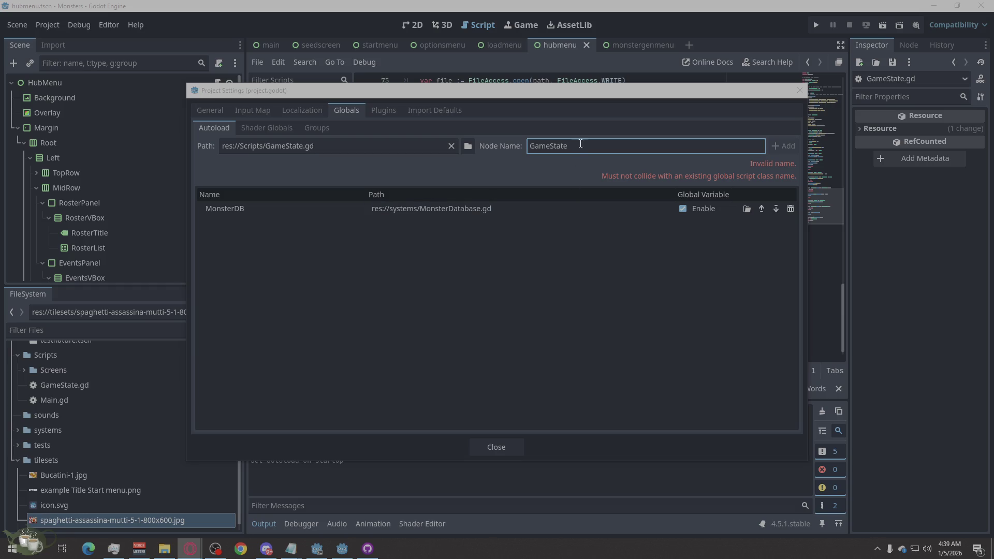
# - Shorten the autoload name to Game, add GameState.gd beside MonsterDB, and close Project Settings
pyautogui.moveTo(578, 143); pyautogui.dragTo(550, 155)
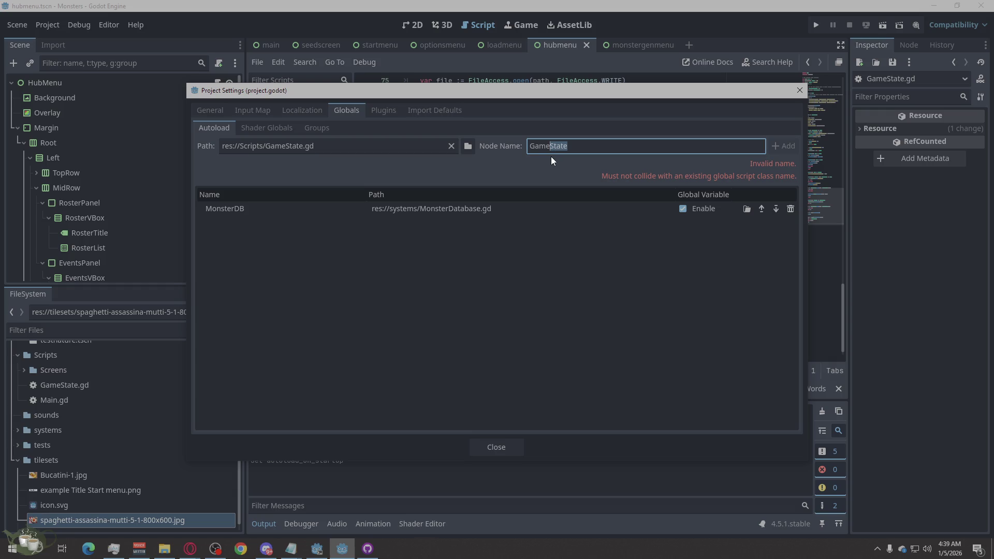
pyautogui.press('BackSpace')
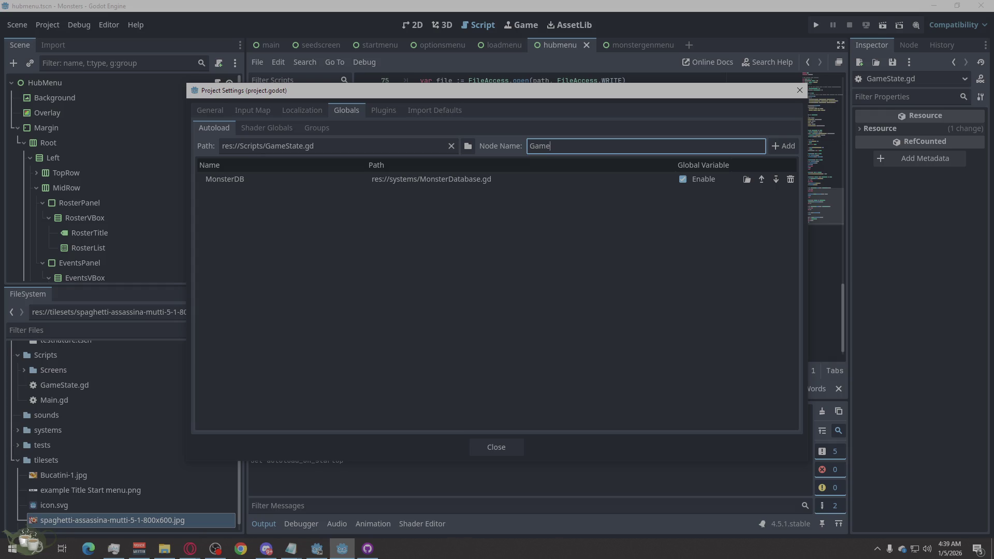
pyautogui.click(796, 150)
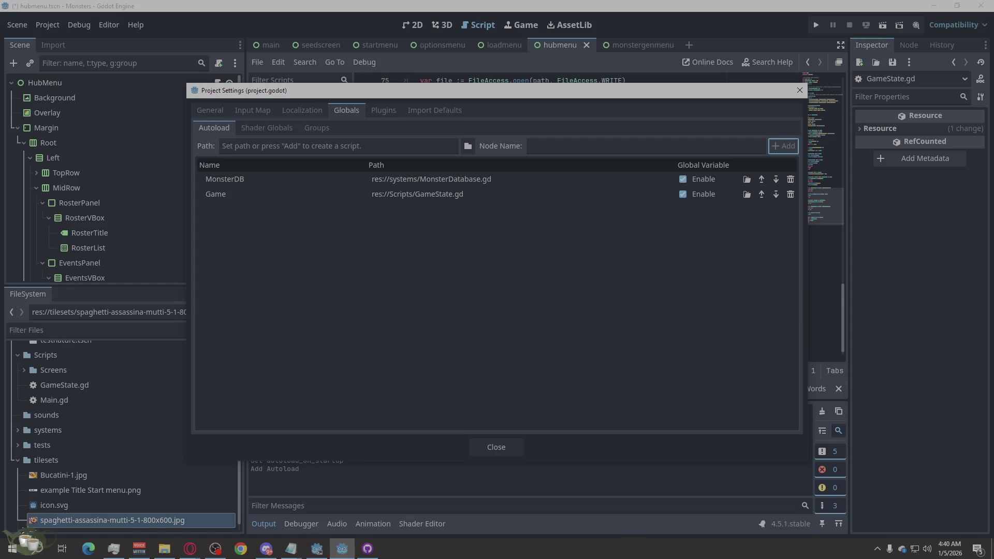
pyautogui.click(509, 275)
pyautogui.click(801, 90)
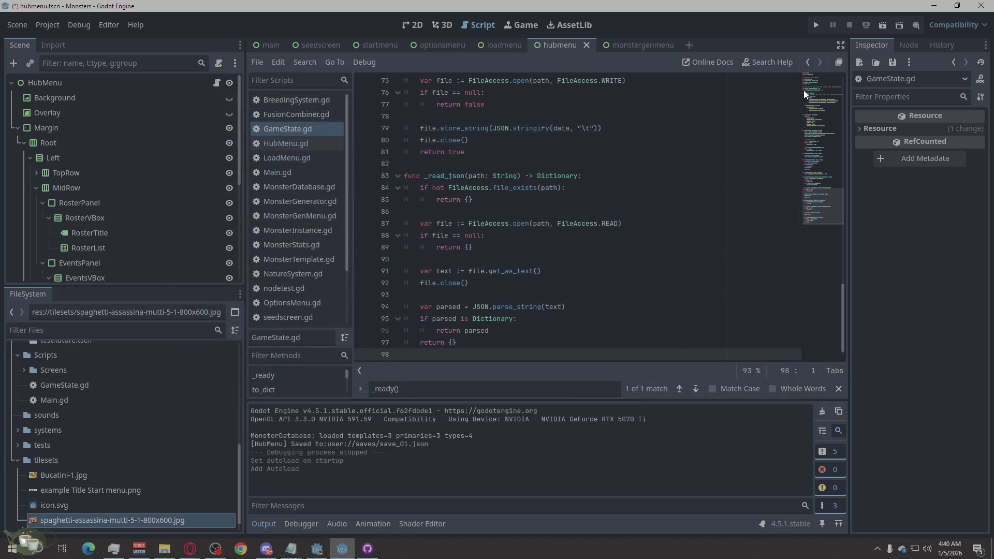
# - Run the game, play into the hub, Save Game, go back to title, and quit
pyautogui.click(816, 24)
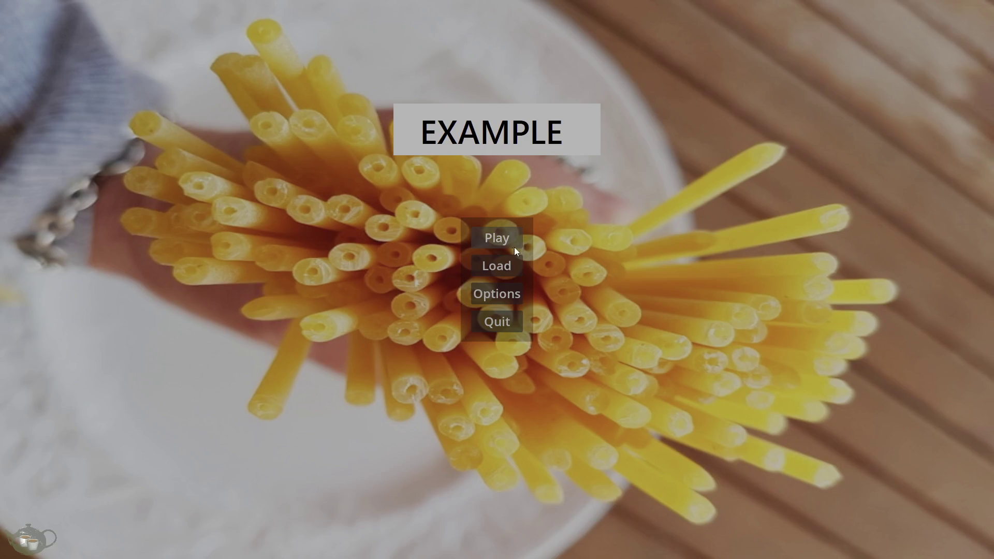
pyautogui.click(502, 239)
pyautogui.click(894, 145)
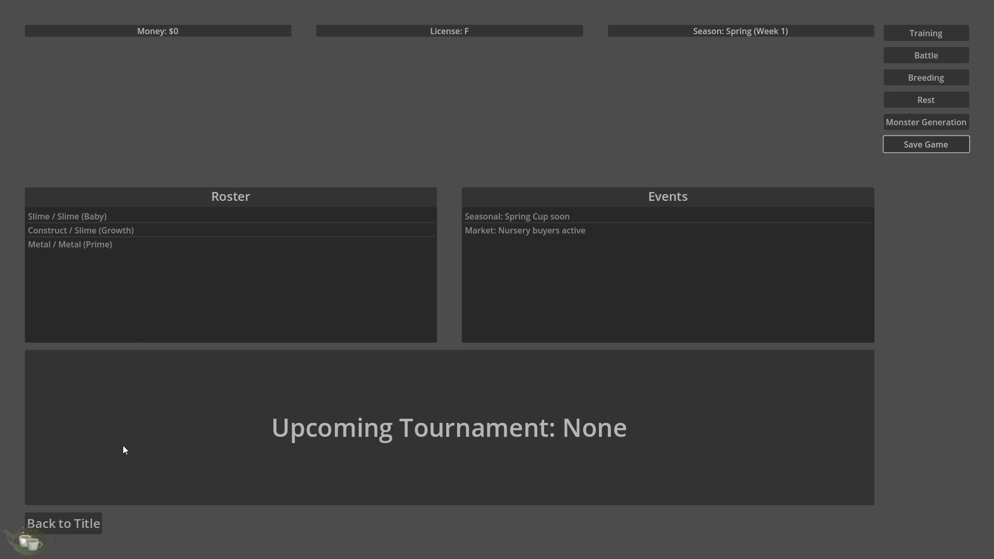
pyautogui.click(65, 530)
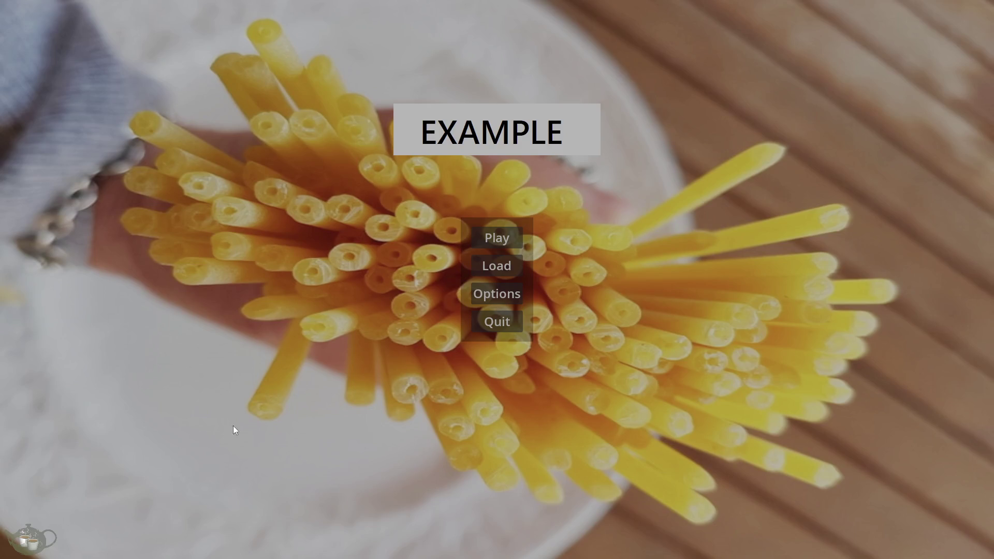
pyautogui.click(507, 316)
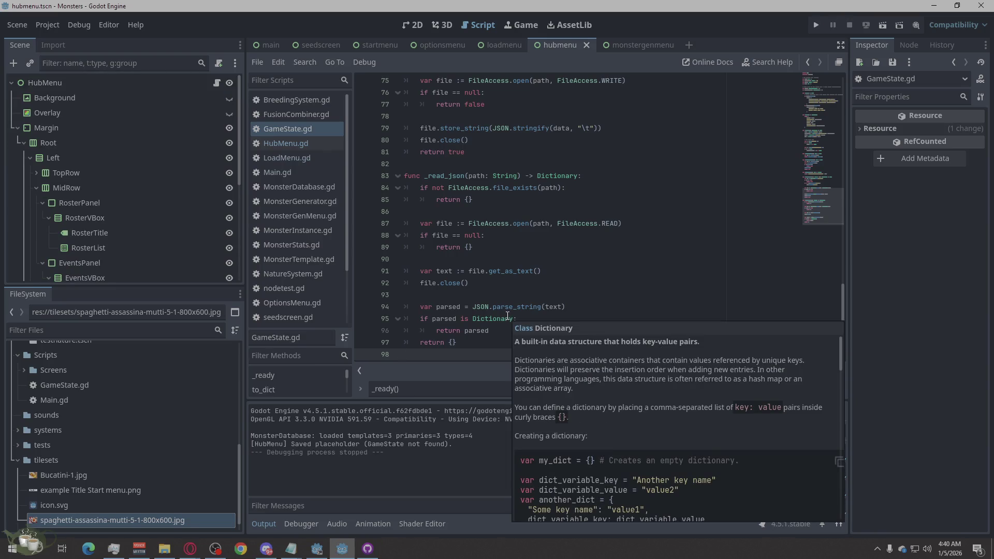
pyautogui.moveTo(452, 444)
pyautogui.mouseDown()
pyautogui.moveTo(359, 452)
pyautogui.moveTo(251, 444)
pyautogui.mouseUp()
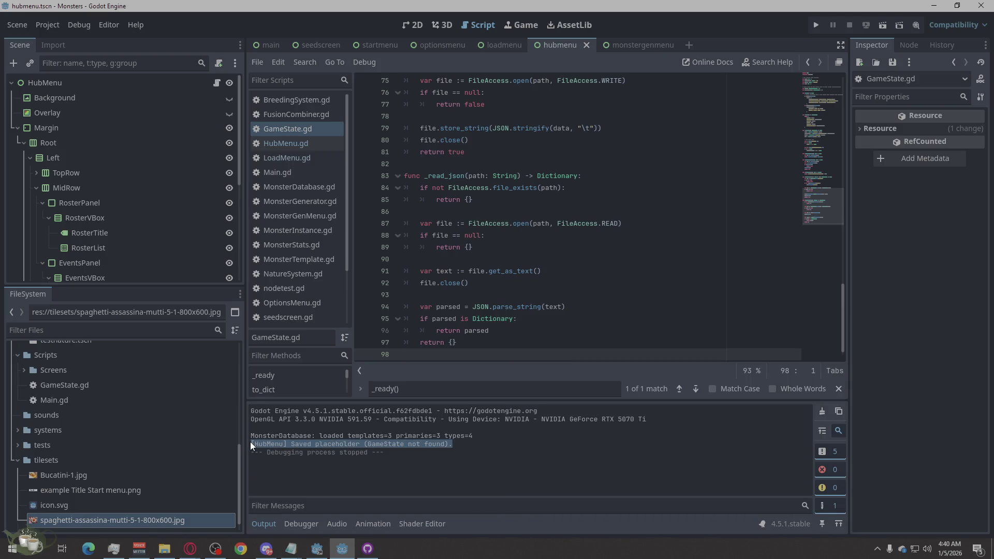
pyautogui.click(421, 455)
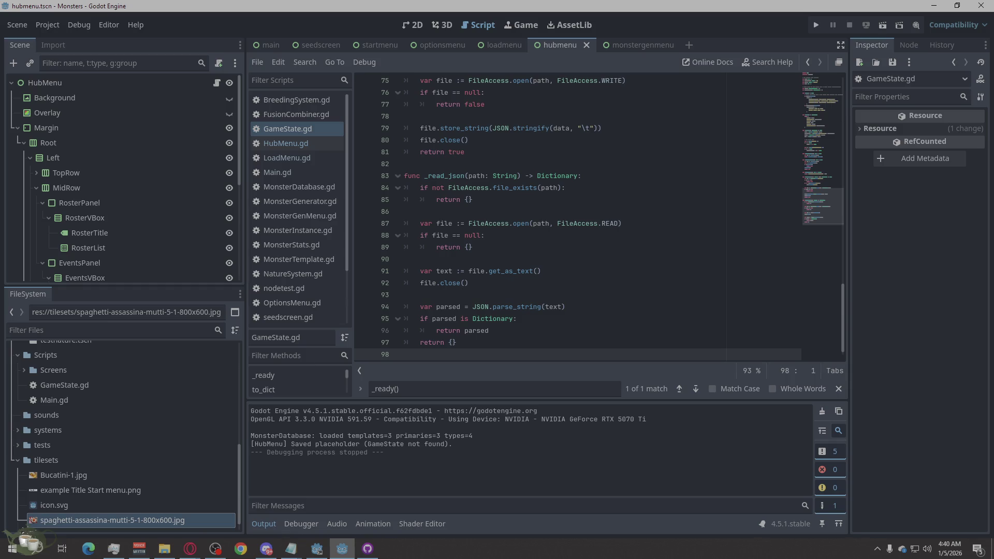
pyautogui.click(189, 548)
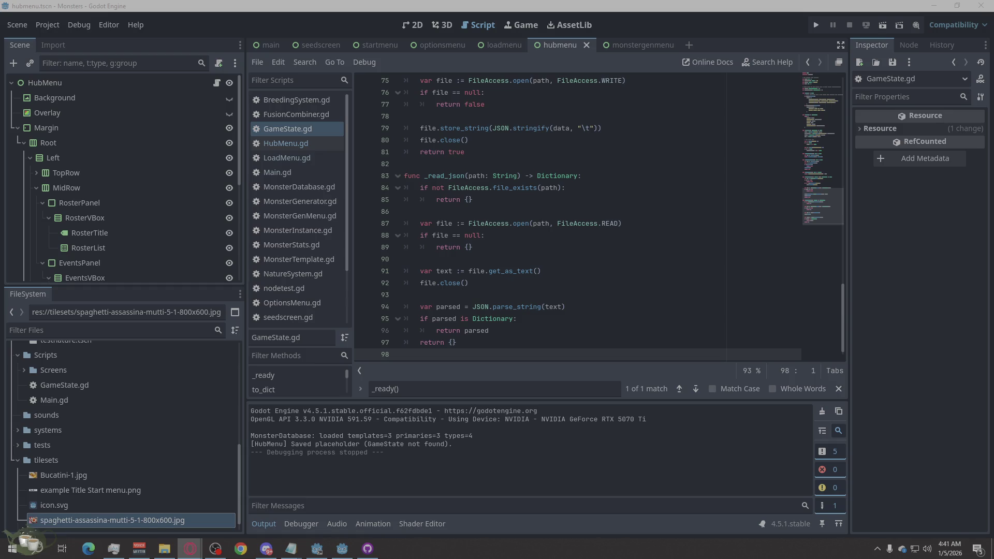
pyautogui.click(820, 24)
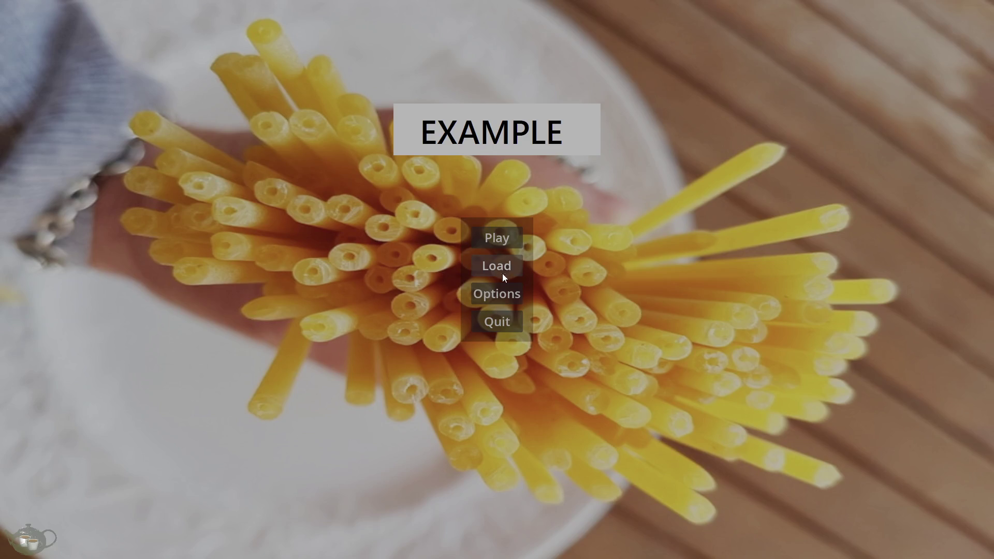
# - Run the game and browse the Options categories, including Graphics, then return to the title menu
pyautogui.click(493, 300)
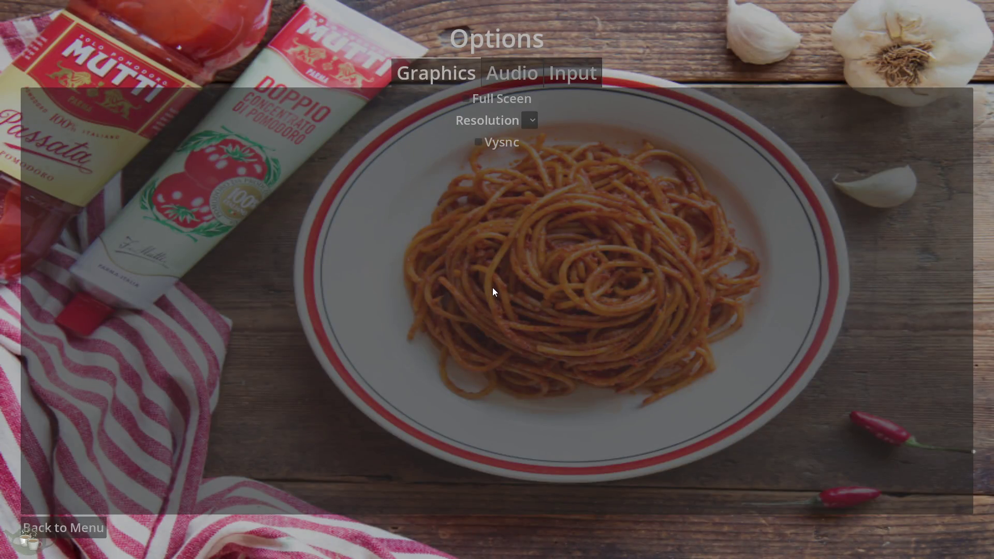
pyautogui.click(512, 73)
pyautogui.click(553, 67)
pyautogui.click(517, 76)
pyautogui.click(445, 76)
pyautogui.click(56, 527)
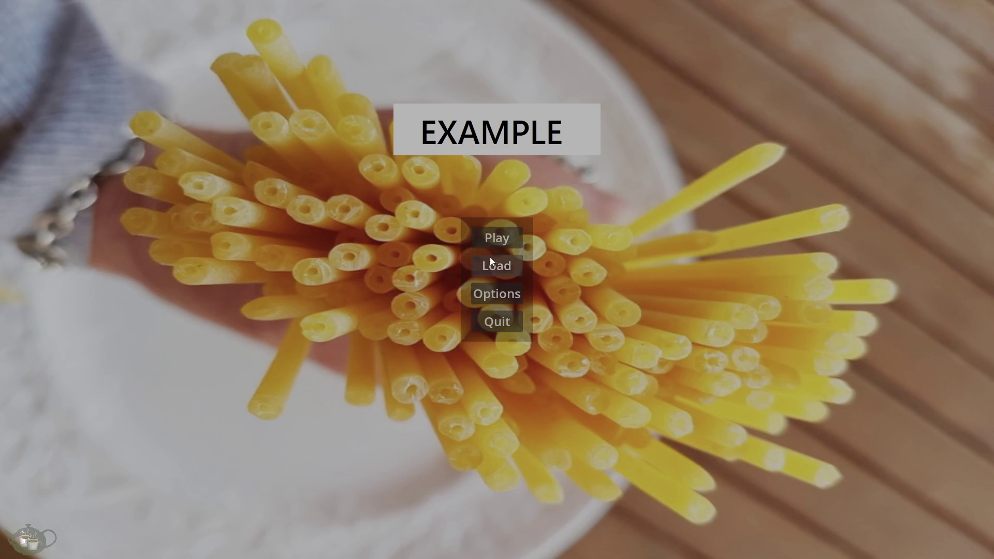
# - On the Load screen, select the Week 3, Week 12 and Week 30 save slots, then go back
pyautogui.click(496, 269)
pyautogui.click(171, 82)
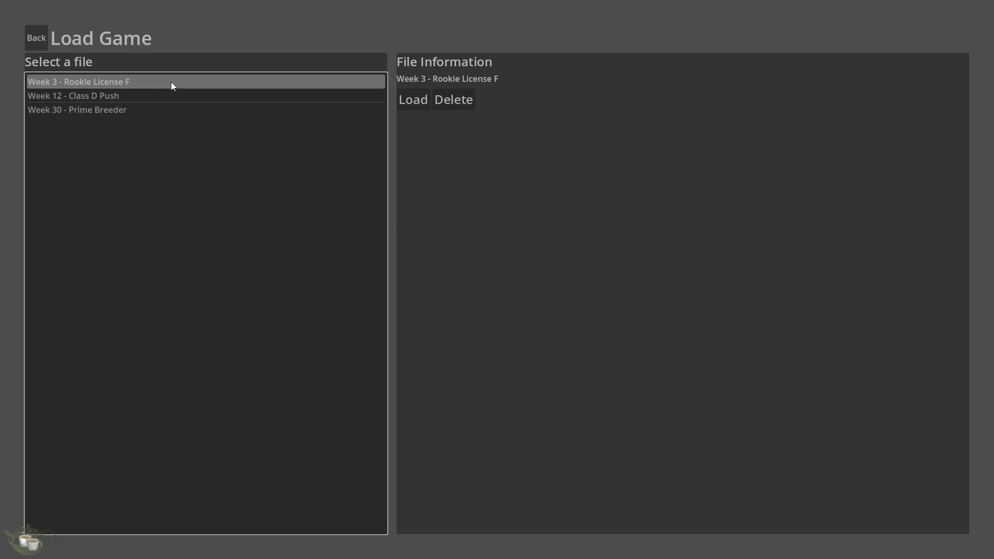
pyautogui.click(176, 96)
pyautogui.click(207, 110)
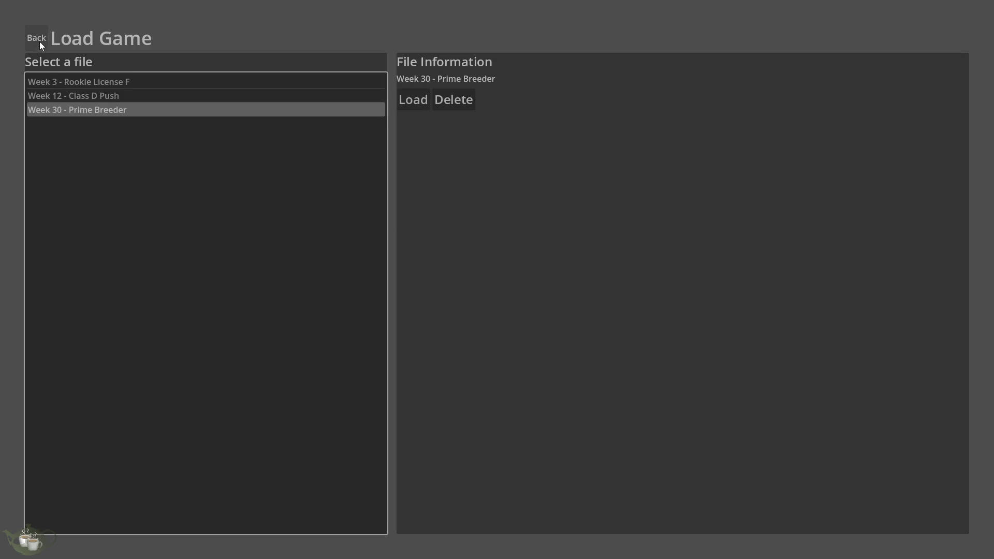
pyautogui.click(39, 42)
# - Enter the hub, return to title, quit the game, and refocus the editor
pyautogui.click(494, 237)
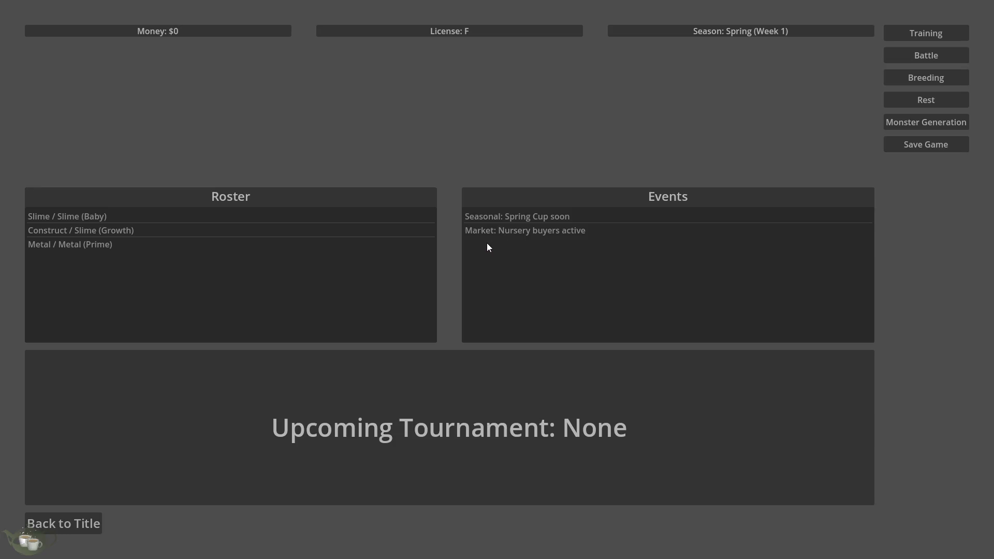
pyautogui.click(92, 518)
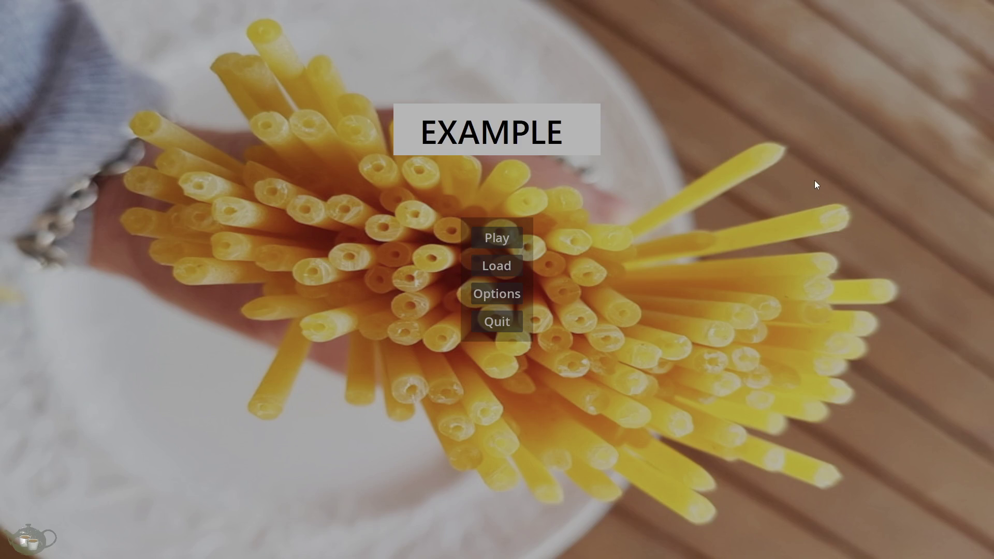
pyautogui.click(497, 321)
pyautogui.click(913, 279)
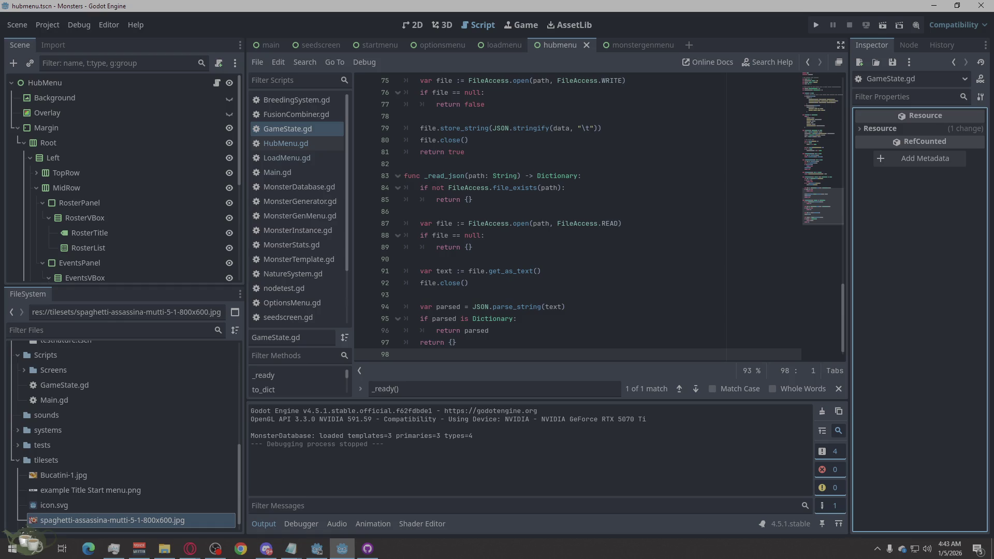
pyautogui.click(189, 548)
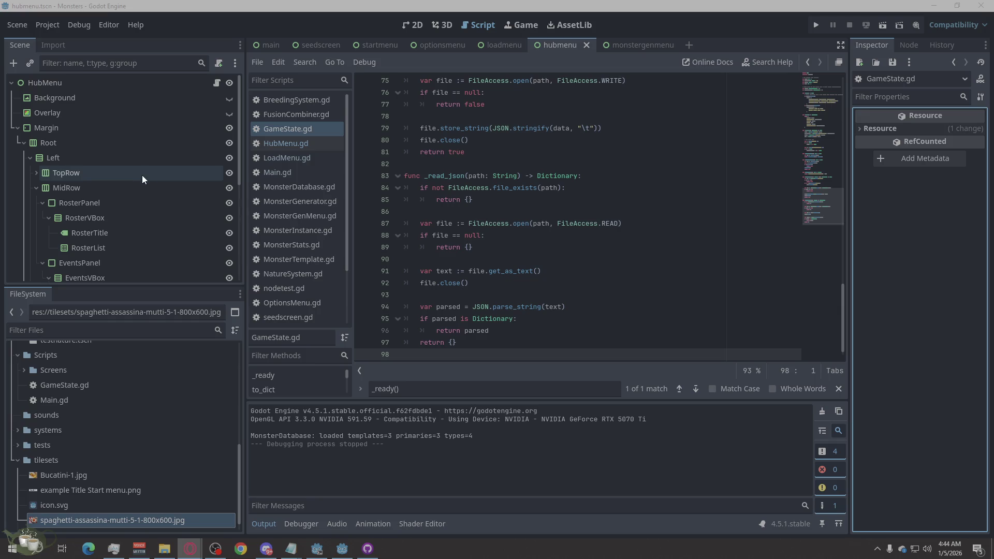
pyautogui.click(216, 83)
# - Search for the GameState lookup and replace line 36 with the pasted /root/Game line
pyautogui.click(436, 389)
pyautogui.hotkey('ctrl', 'a')
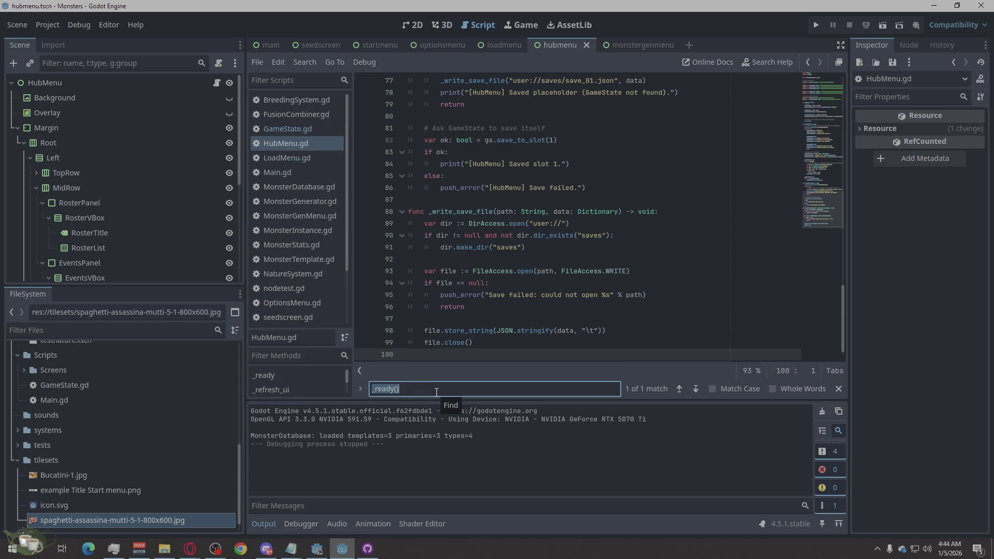
pyautogui.write('var gs := get_node_or_null("/root/GameState")')
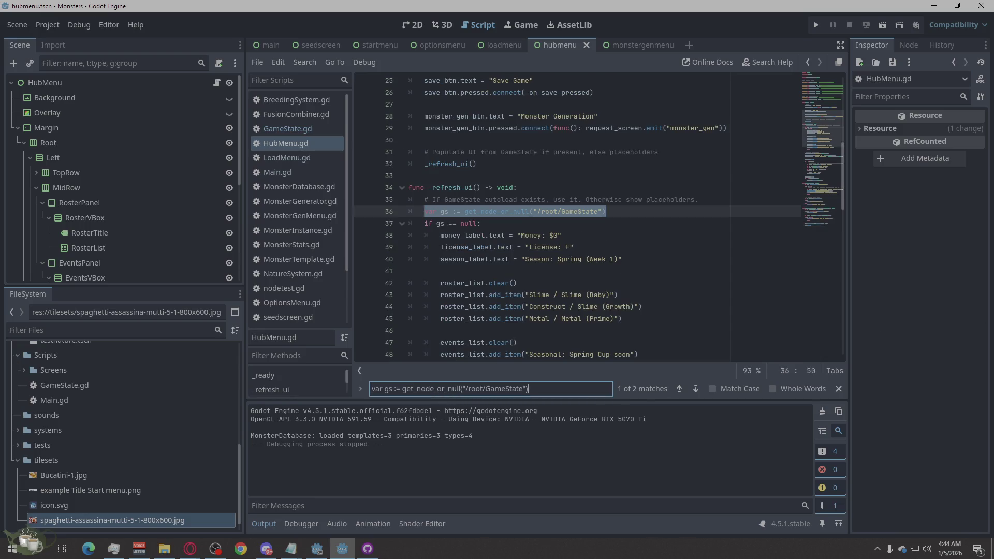
pyautogui.rightClick(493, 211)
pyautogui.click(512, 302)
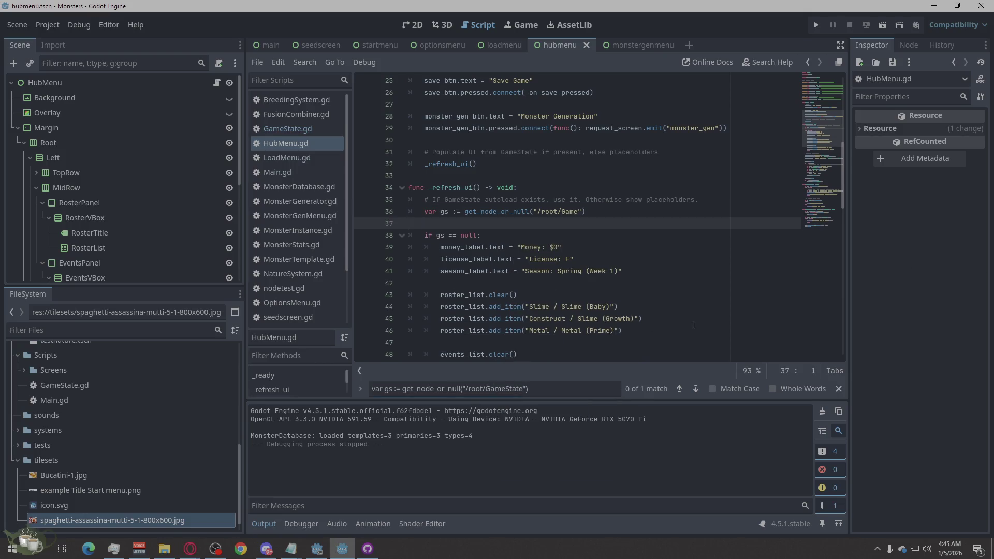
pyautogui.press('BackSpace')
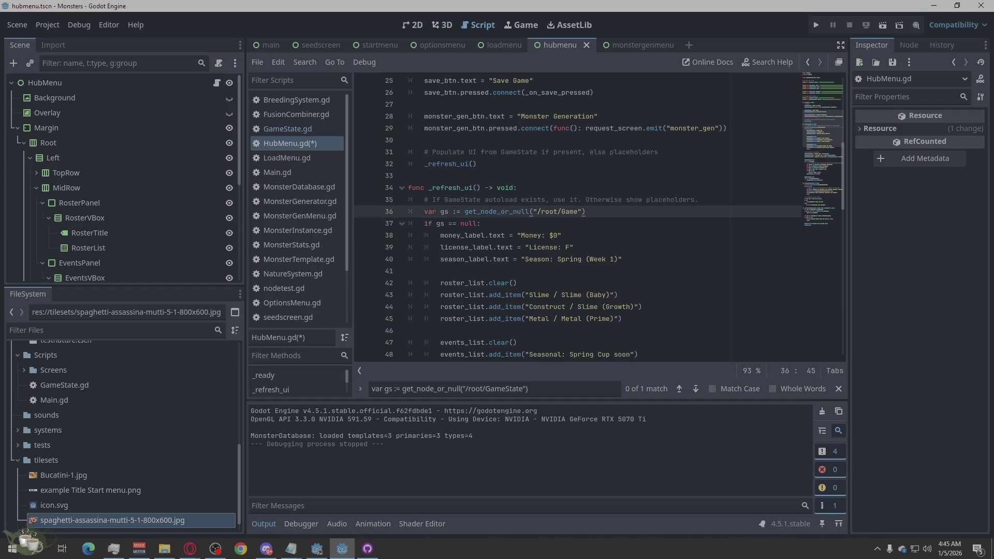
# - Replace line 73 with the copied get_node_or_null("/root/Game") line and remove the extra blank line
pyautogui.hotkey('alt', 'Tab')
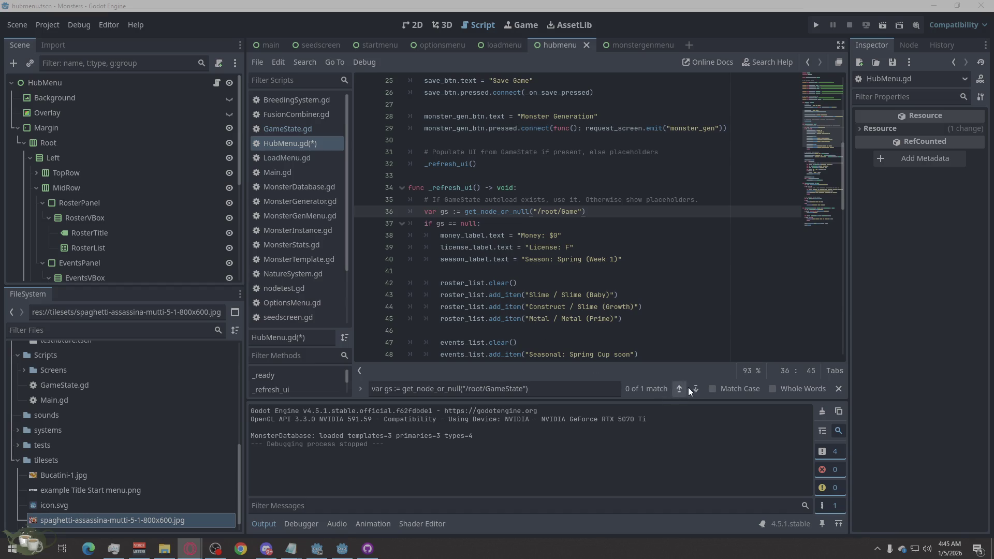
pyautogui.click(695, 389)
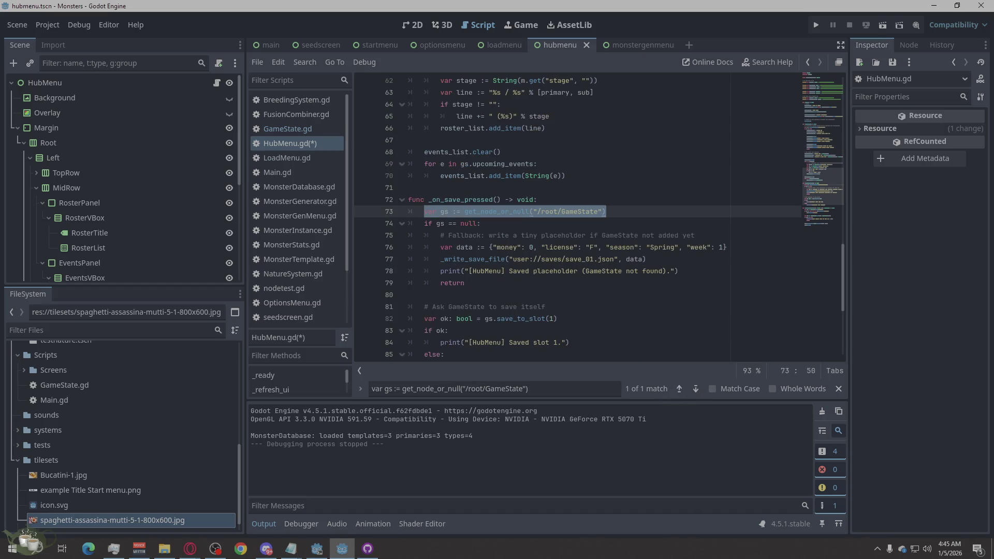
pyautogui.hotkey('alt', 'Tab')
pyautogui.rightClick(517, 212)
pyautogui.click(541, 303)
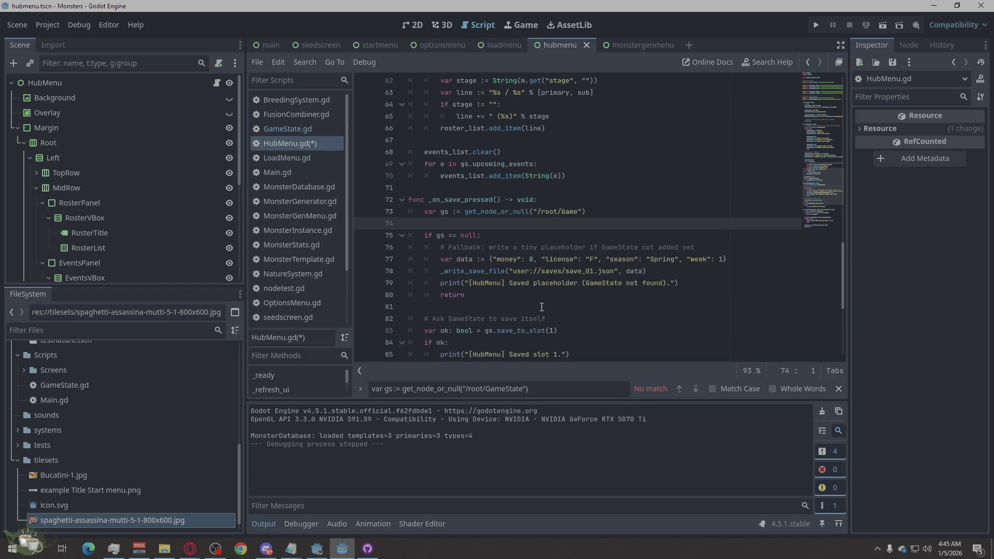
pyautogui.press('BackSpace')
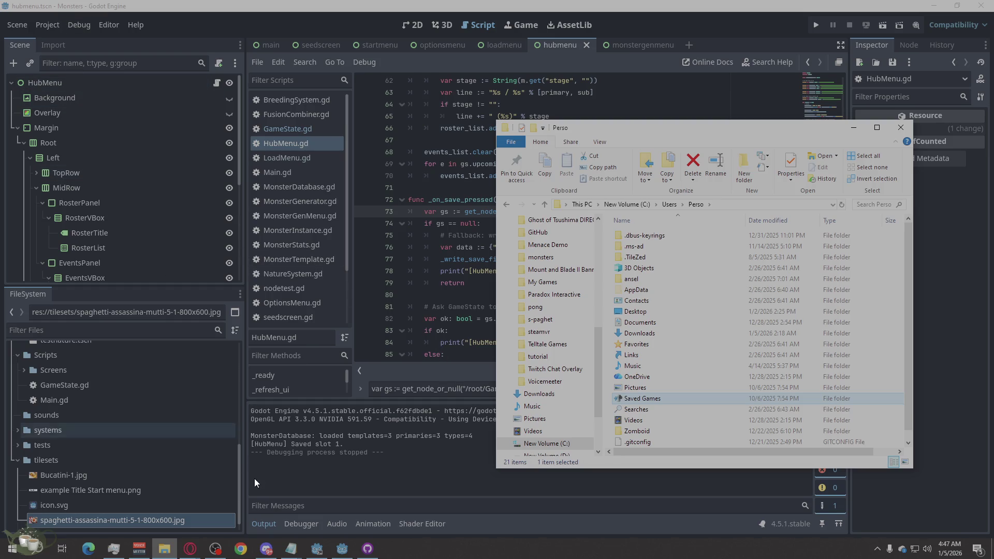
pyautogui.rightClick(342, 550)
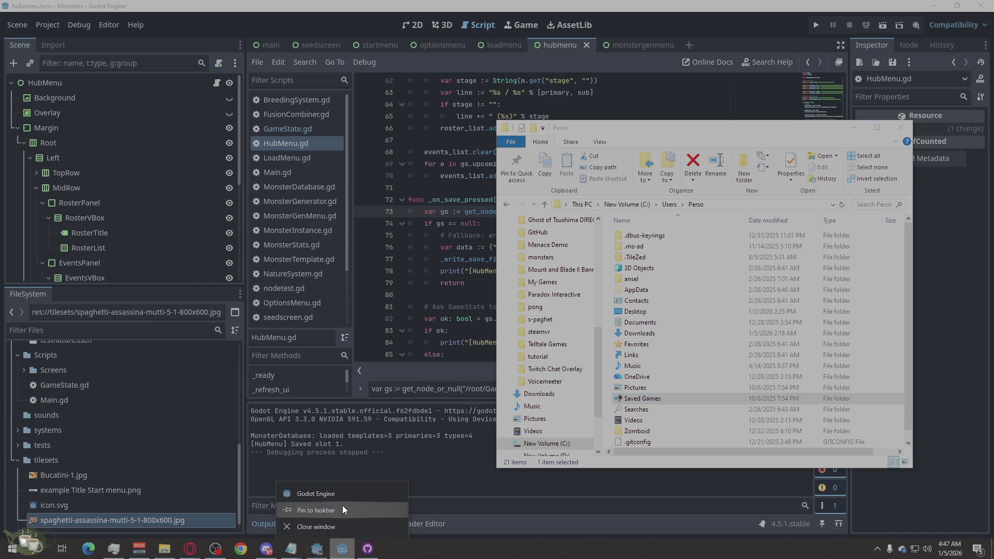
pyautogui.rightClick(346, 493)
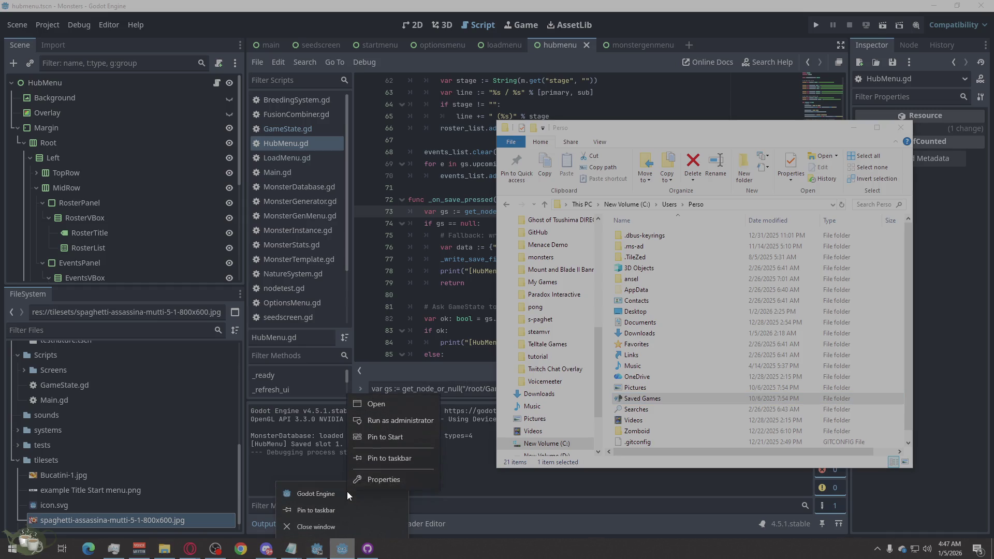
pyautogui.click(376, 478)
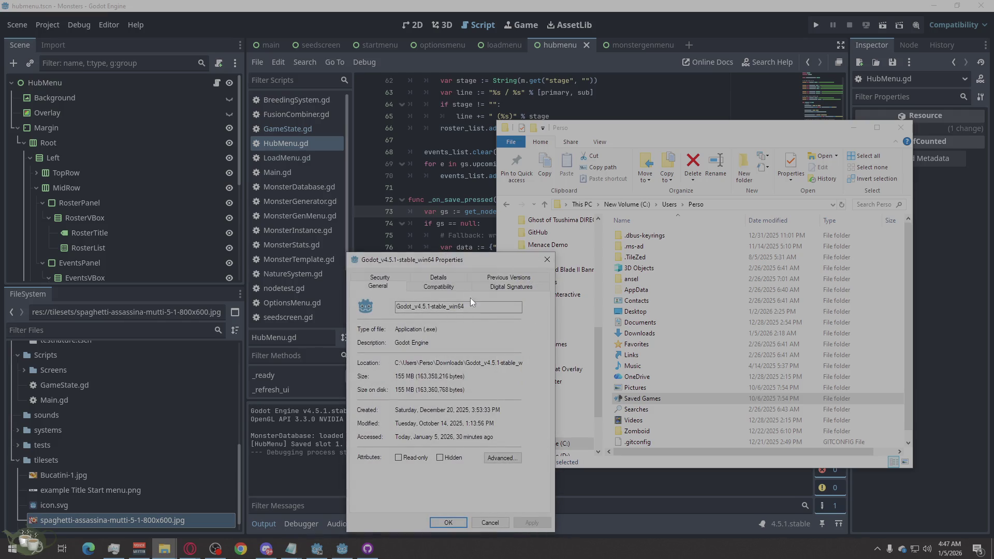
pyautogui.click(457, 286)
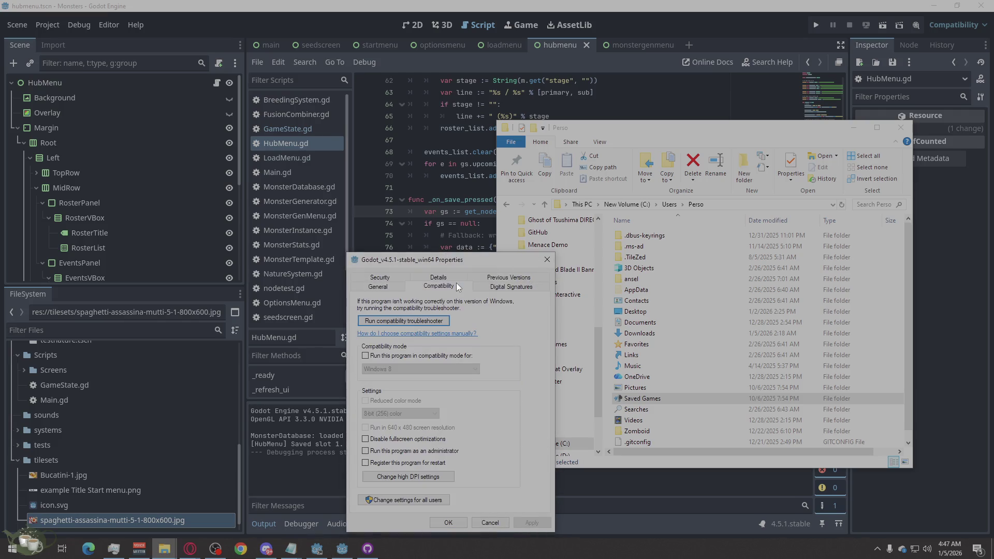
pyautogui.click(378, 286)
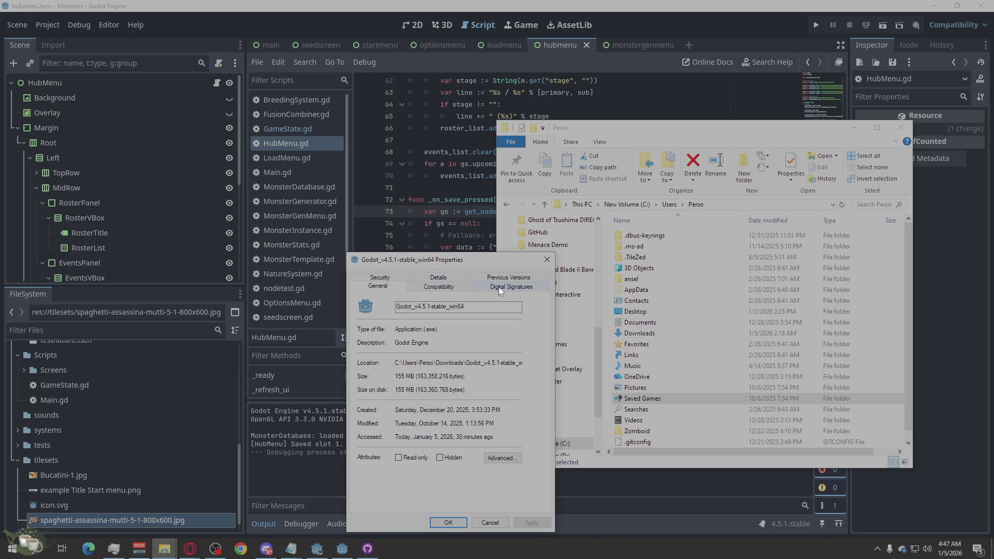
pyautogui.click(450, 284)
pyautogui.click(448, 274)
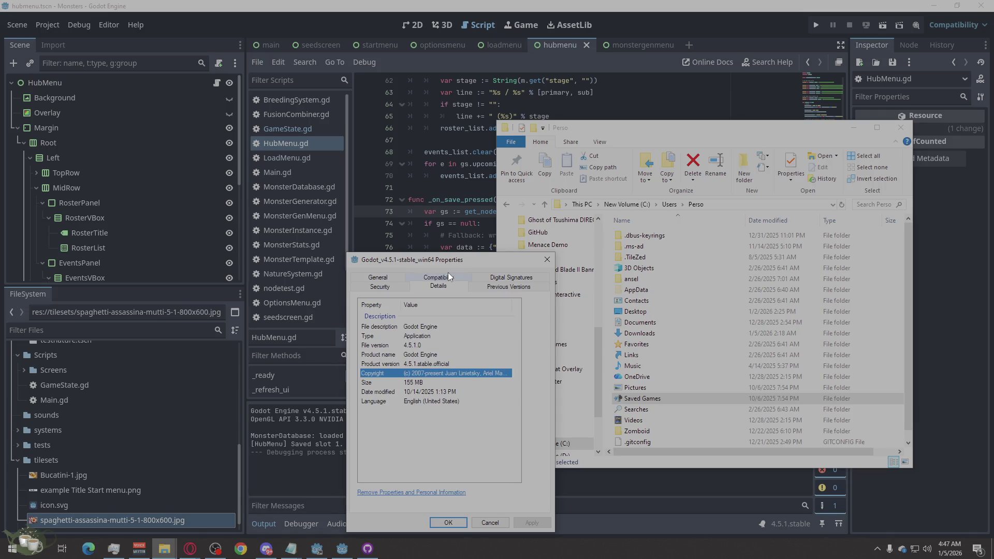
pyautogui.click(547, 259)
pyautogui.rightClick(326, 549)
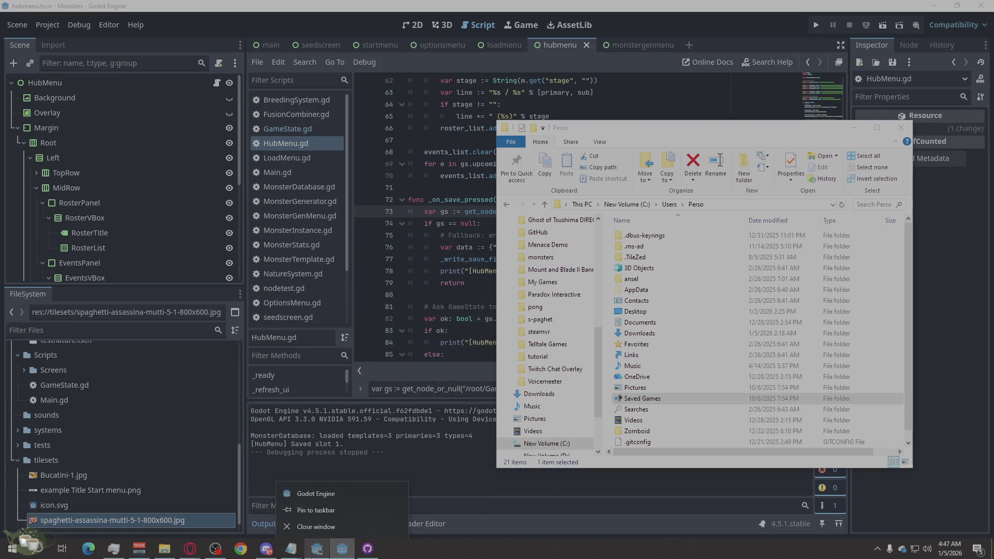
pyautogui.rightClick(314, 547)
pyautogui.rightClick(330, 491)
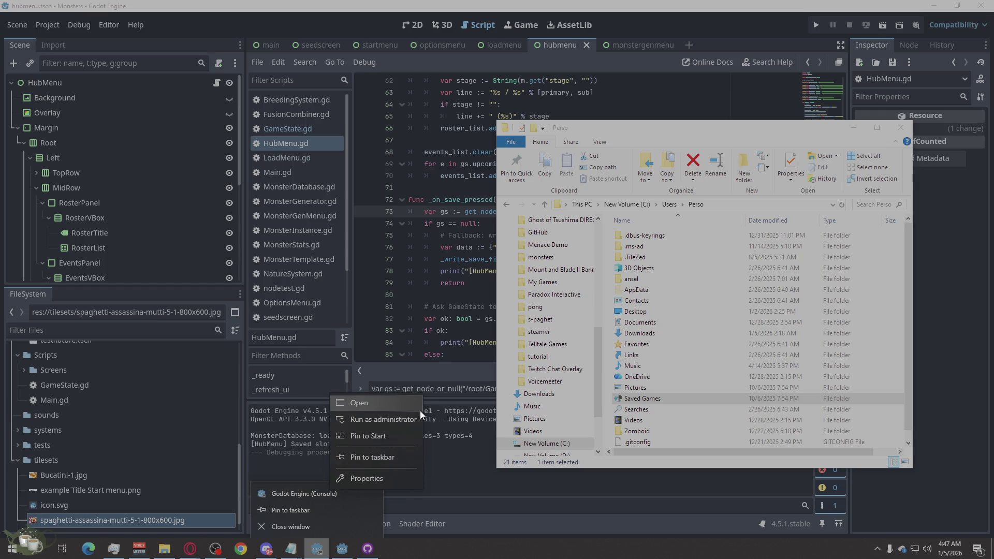
pyautogui.click(374, 477)
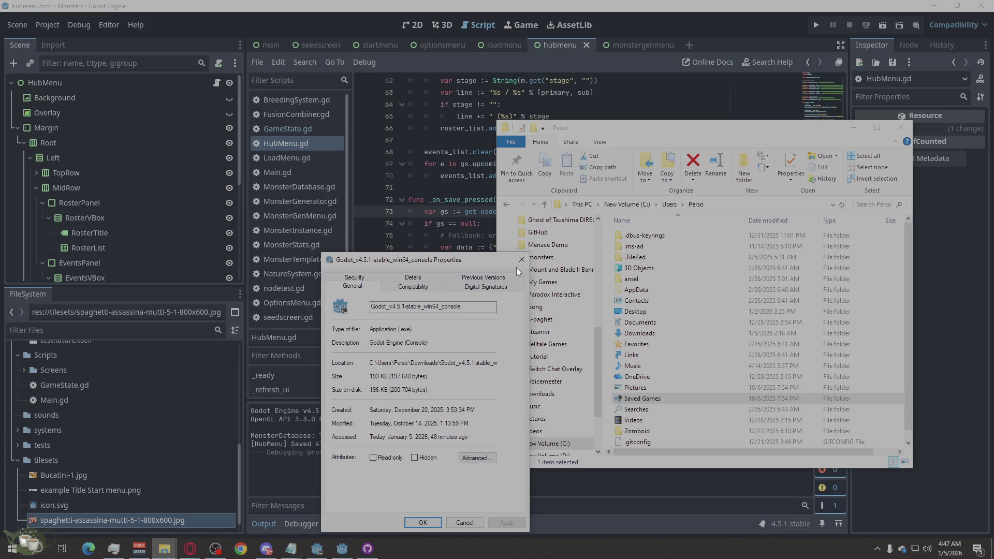
pyautogui.press('Escape')
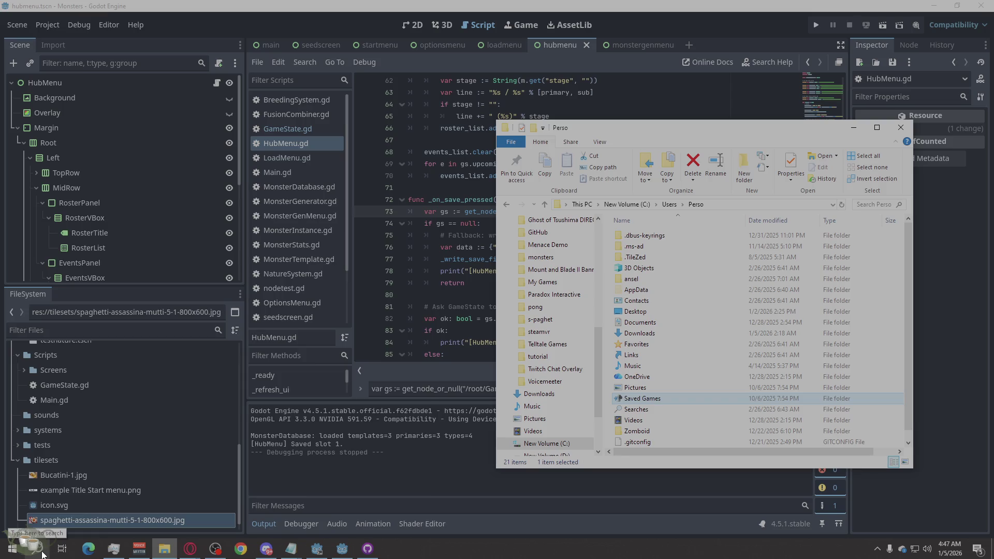
pyautogui.click(42, 554)
pyautogui.click(12, 549)
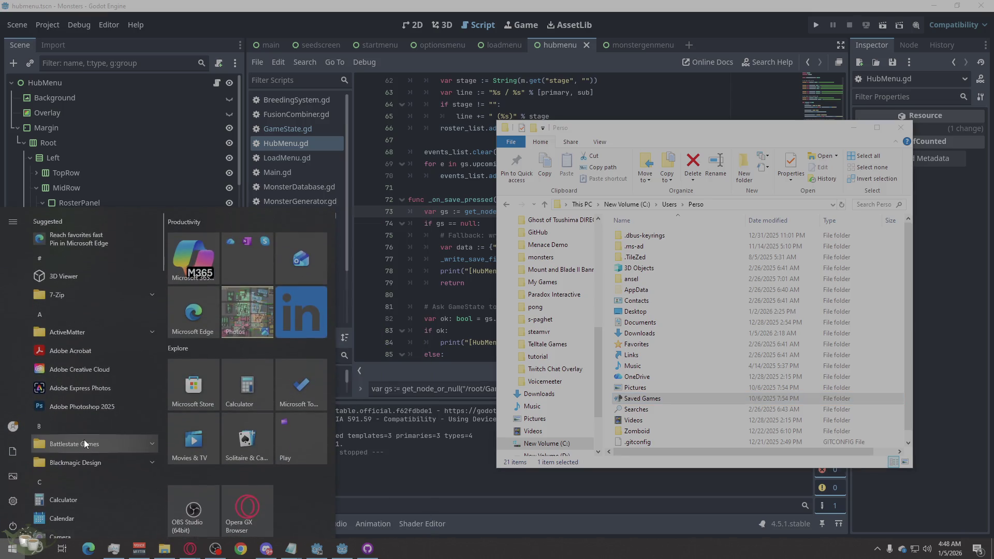
# - Search the Start menu for 'godo' and open the Godot_v4.5.1-stable_win64 shortcut's file location
pyautogui.scroll(-10, 84, 439)
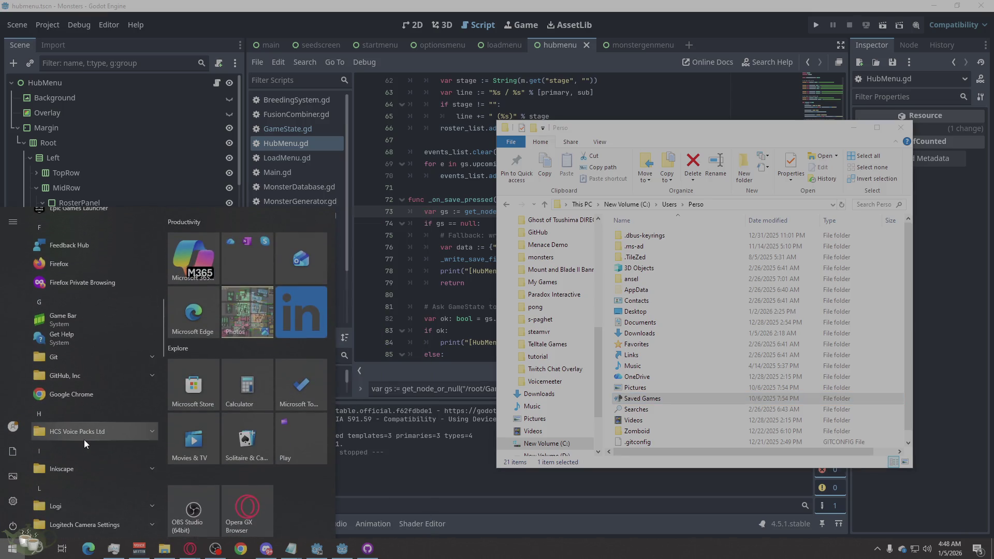
pyautogui.scroll(2, 84, 439)
pyautogui.scroll(5, 86, 473)
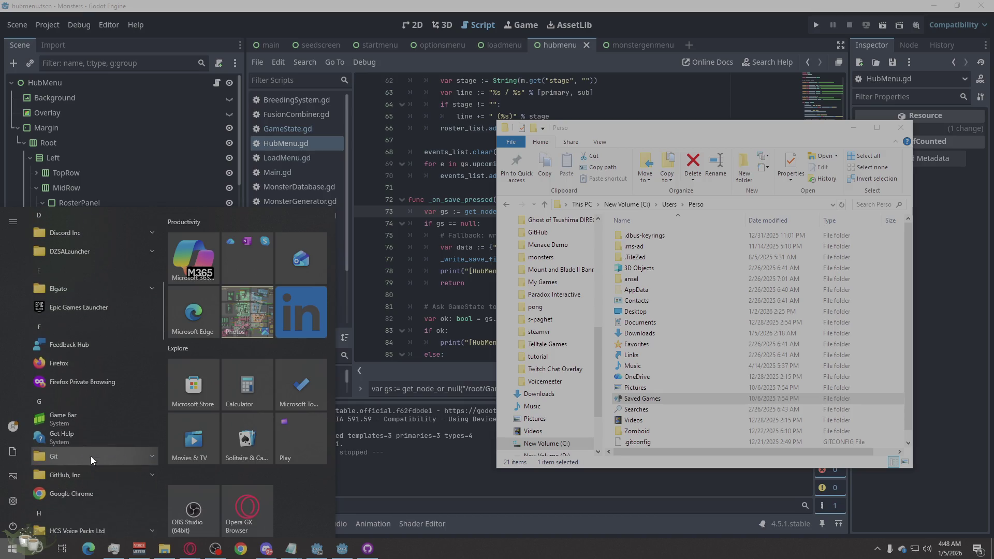
pyautogui.click(48, 553)
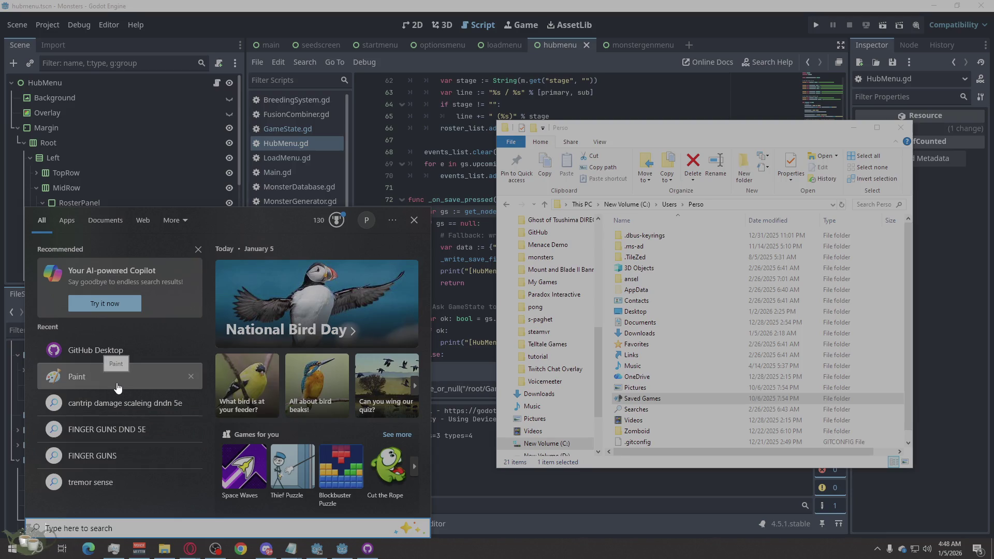
pyautogui.write('go')
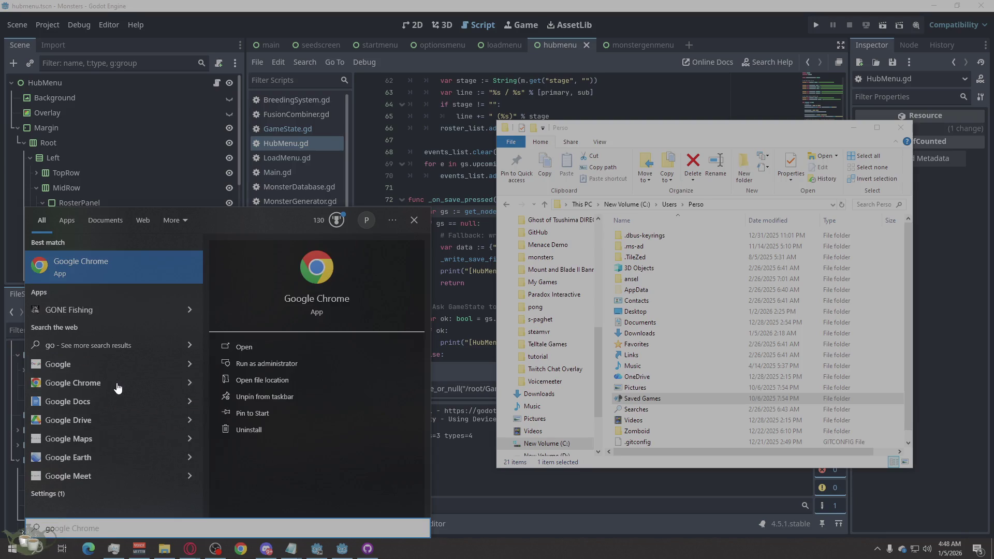
pyautogui.write('do')
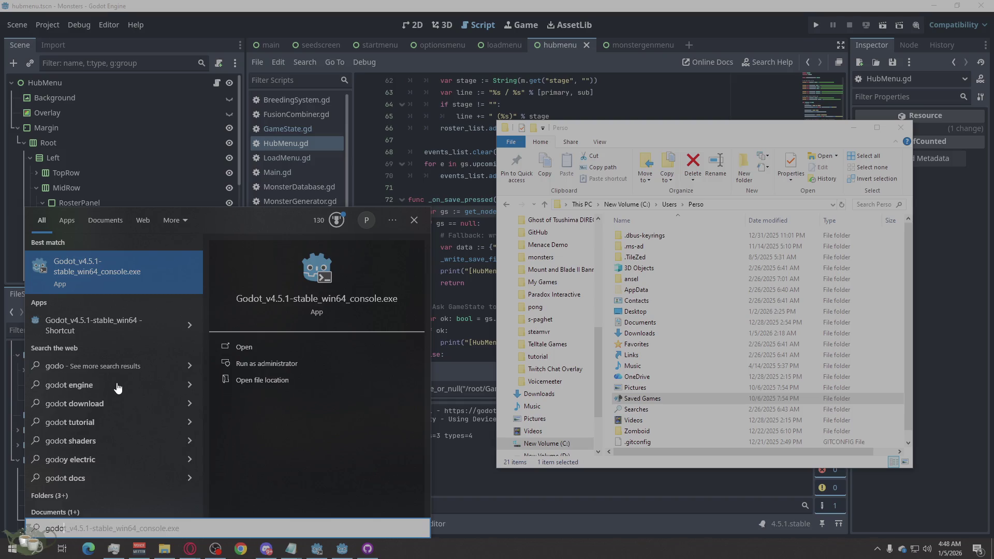
pyautogui.rightClick(104, 327)
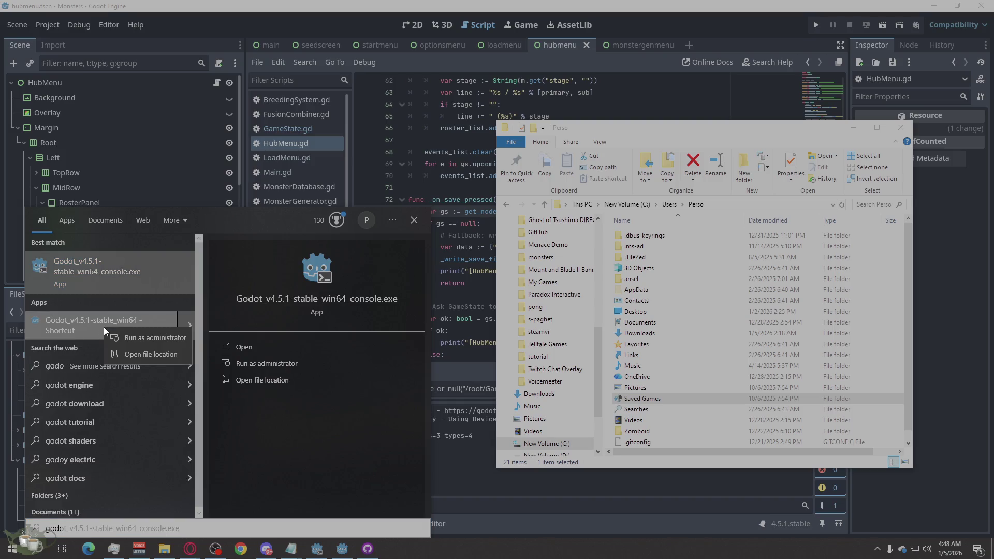
pyautogui.click(126, 355)
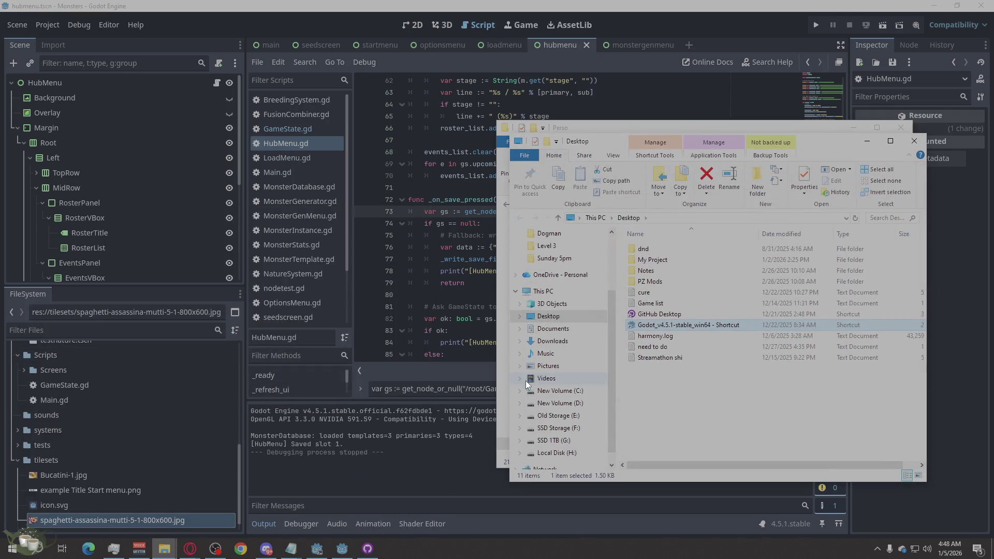
# - Open the Desktop shortcut's target location, the Downloads Godot_v4.5.1-stable_win64.exe folder
pyautogui.rightClick(653, 329)
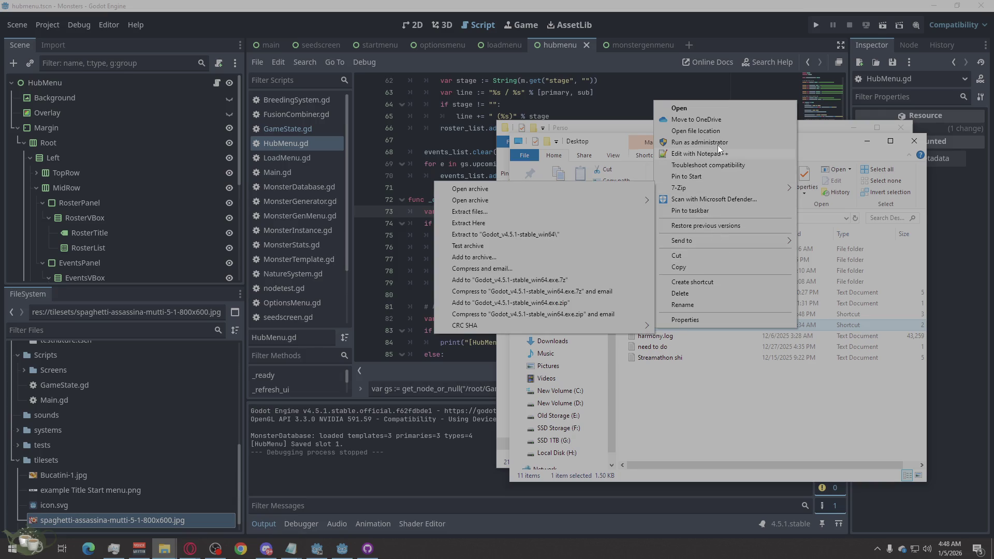
pyautogui.click(726, 131)
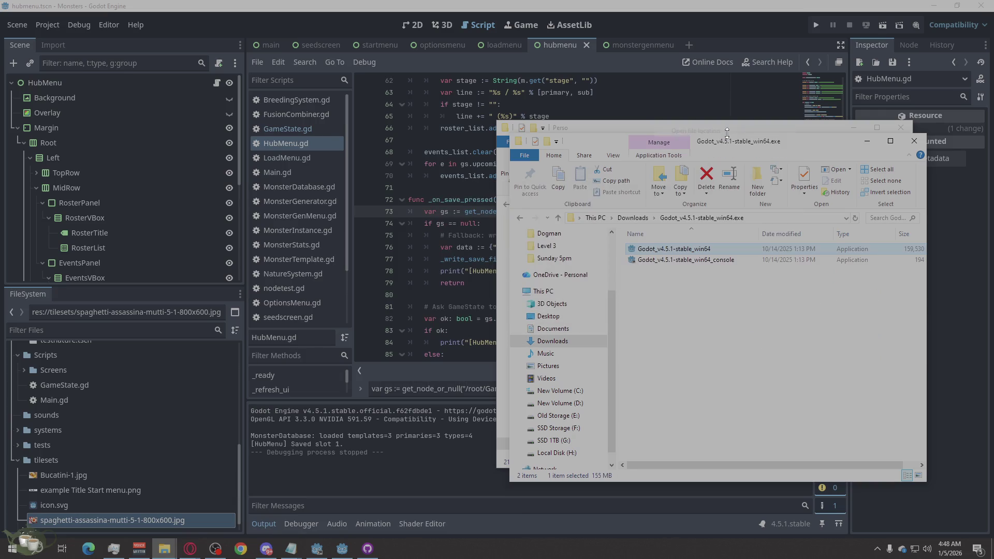
pyautogui.click(718, 349)
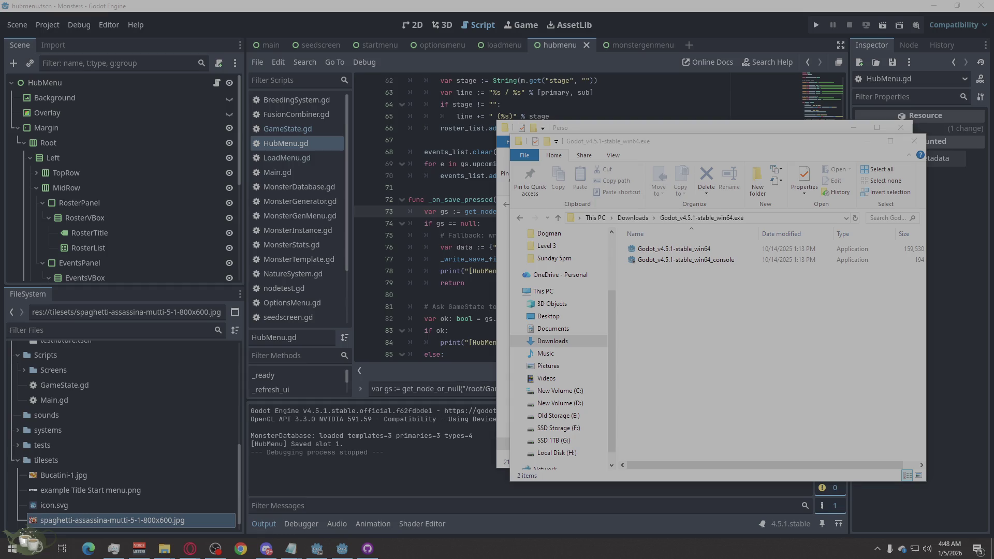
pyautogui.click(164, 548)
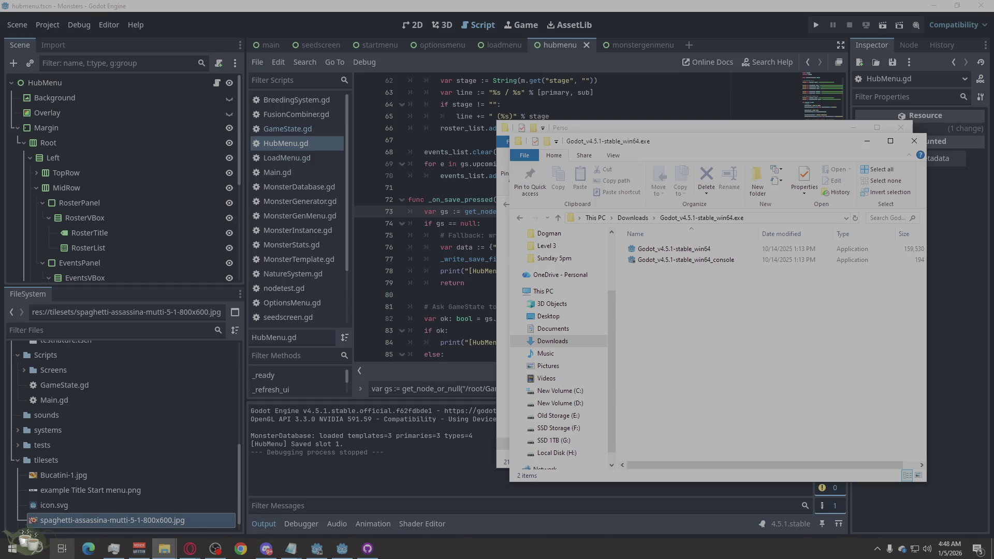
# - Return to the Godot editor and set the FileSystem dock to split tree-and-list mode
pyautogui.moveTo(164, 549)
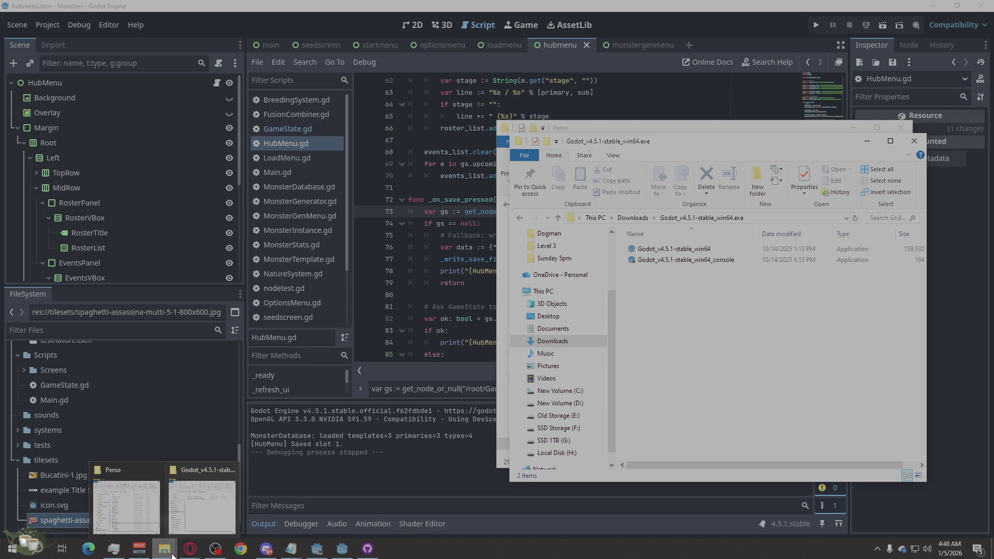
pyautogui.click(87, 312)
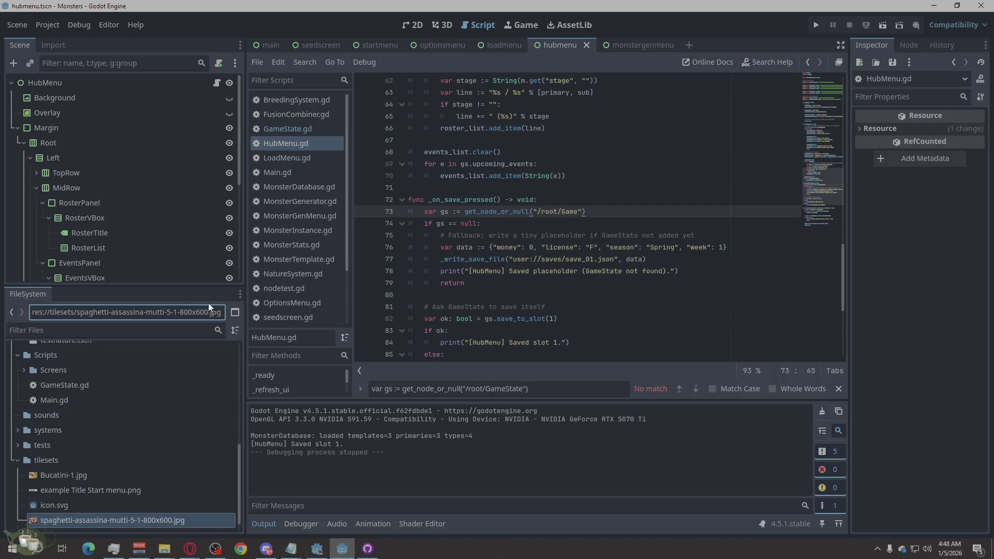
pyautogui.click(238, 312)
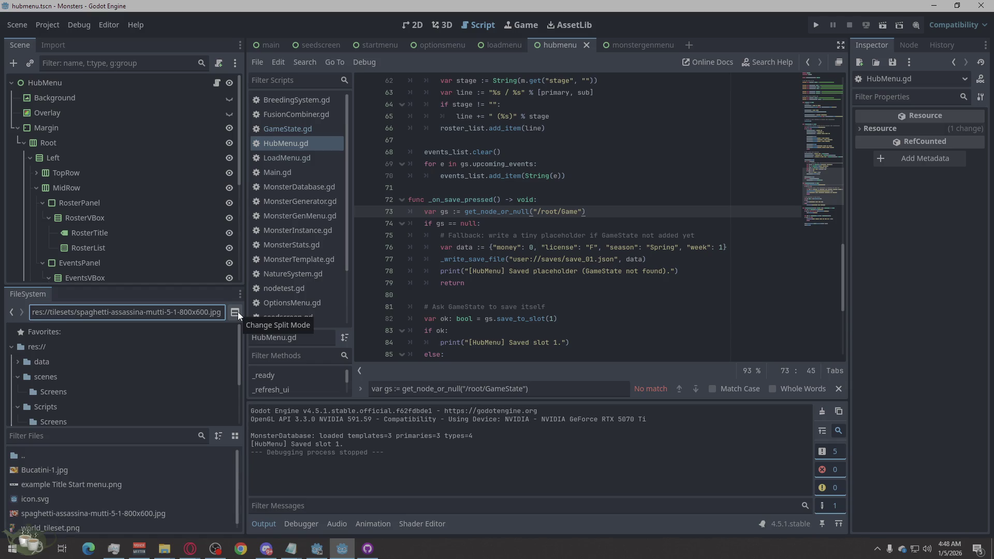
pyautogui.click(238, 312)
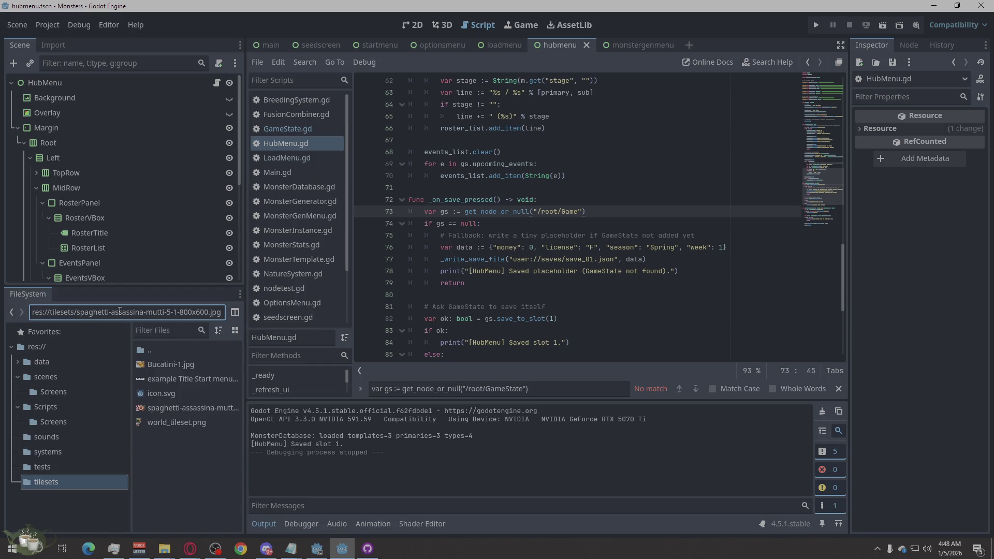
pyautogui.click(237, 312)
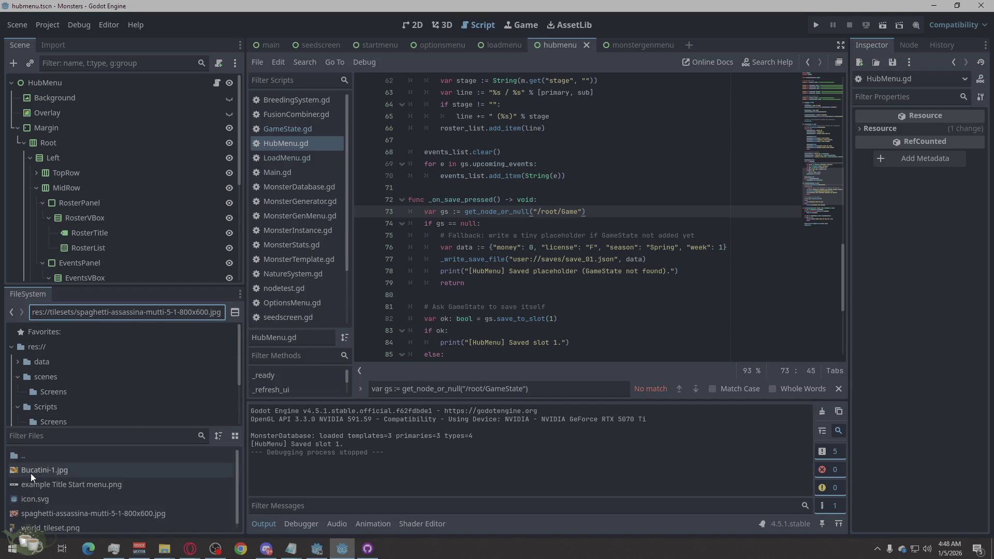
# - Navigate the FileSystem dock to res:// and bring up the systems folder's actions
pyautogui.click(35, 460)
pyautogui.doubleClick(25, 455)
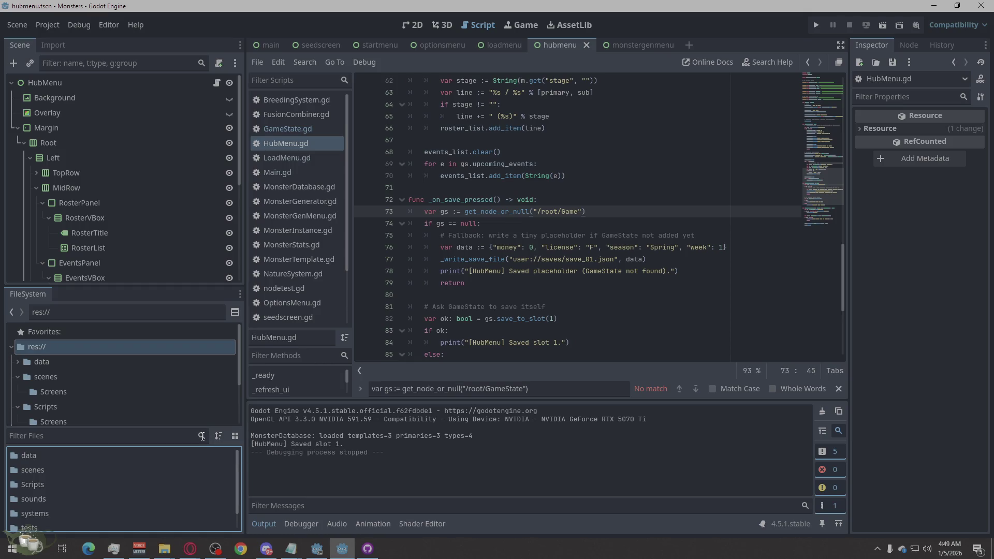
pyautogui.scroll(-2, 197, 419)
pyautogui.scroll(-1, 132, 508)
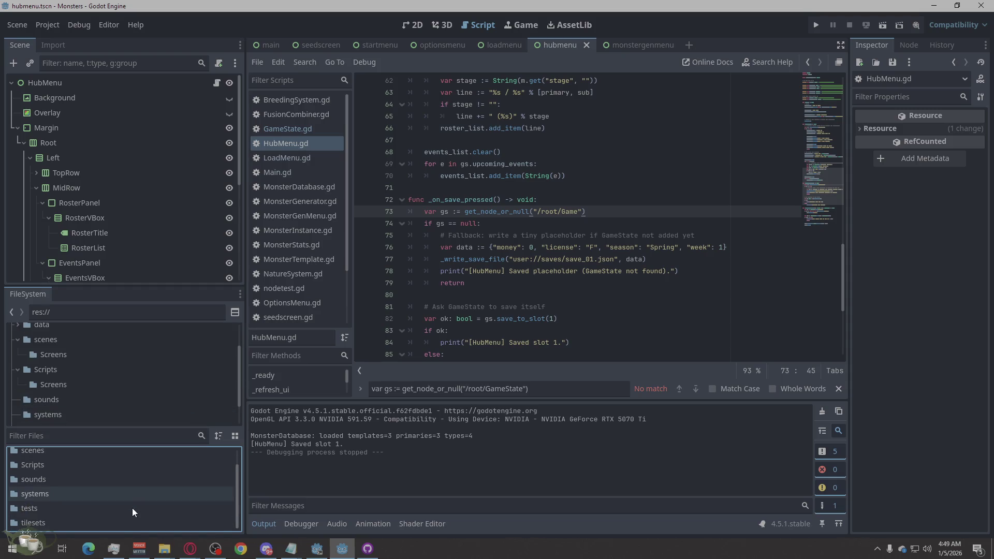
pyautogui.rightClick(26, 499)
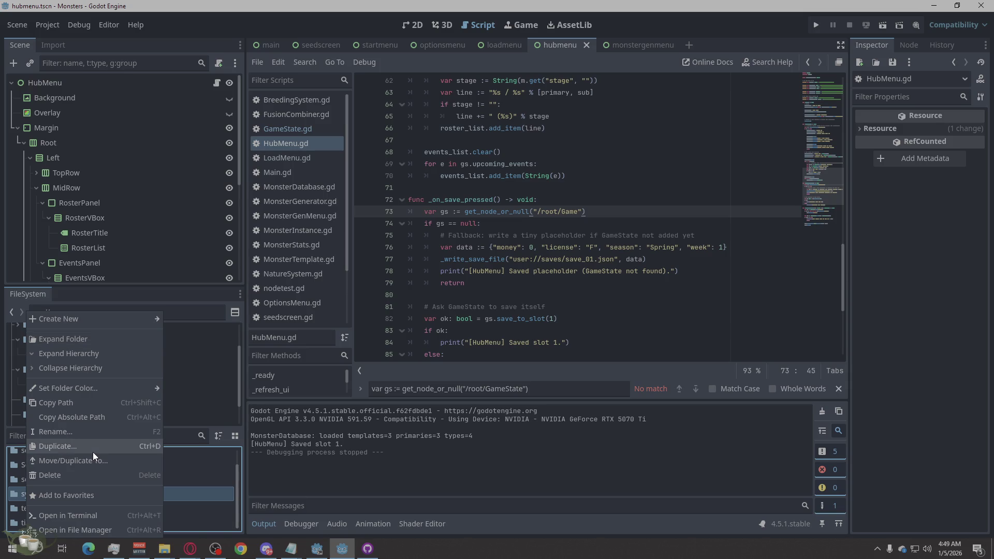
# - Open systems in File Explorer and browse the monsters project's data, systems and .godot folders
pyautogui.click(95, 528)
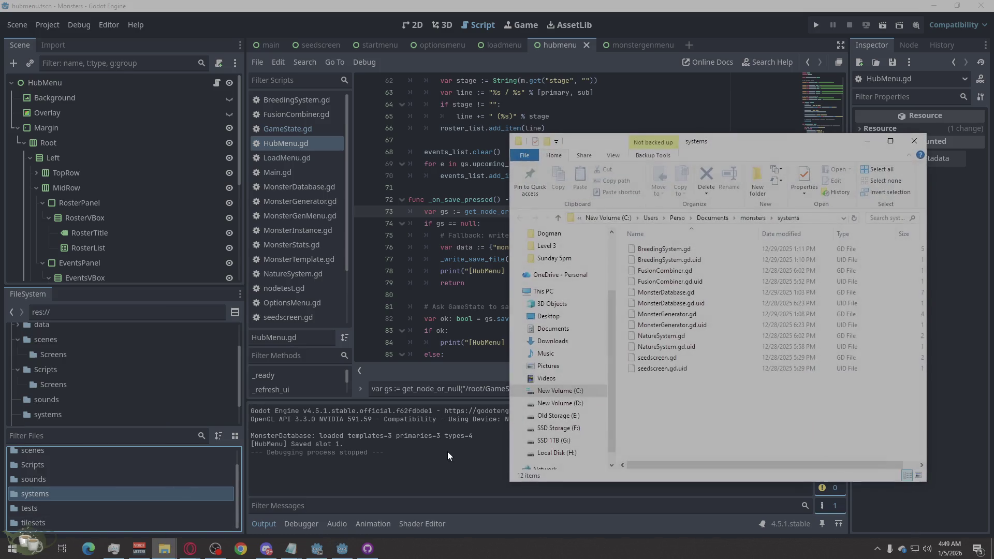
pyautogui.click(752, 218)
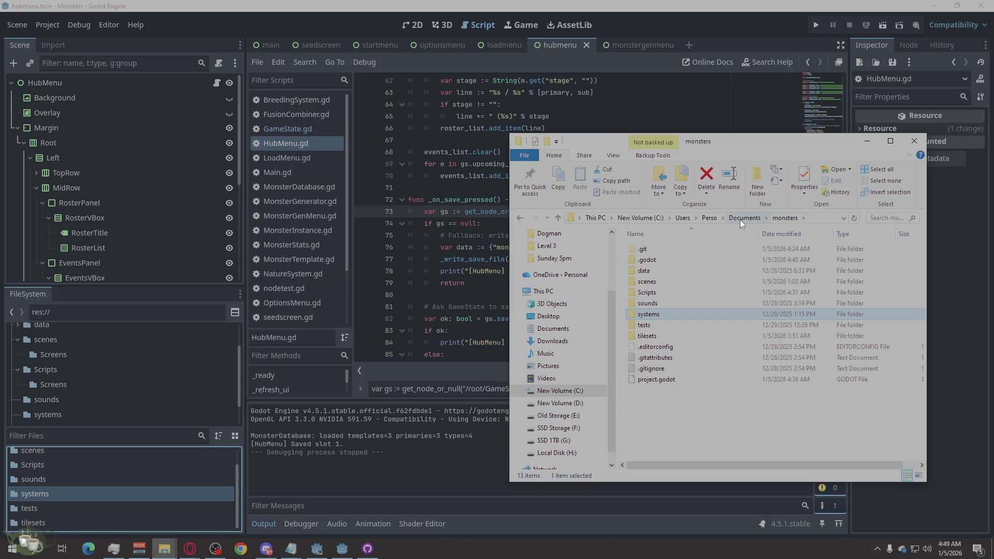
pyautogui.doubleClick(646, 269)
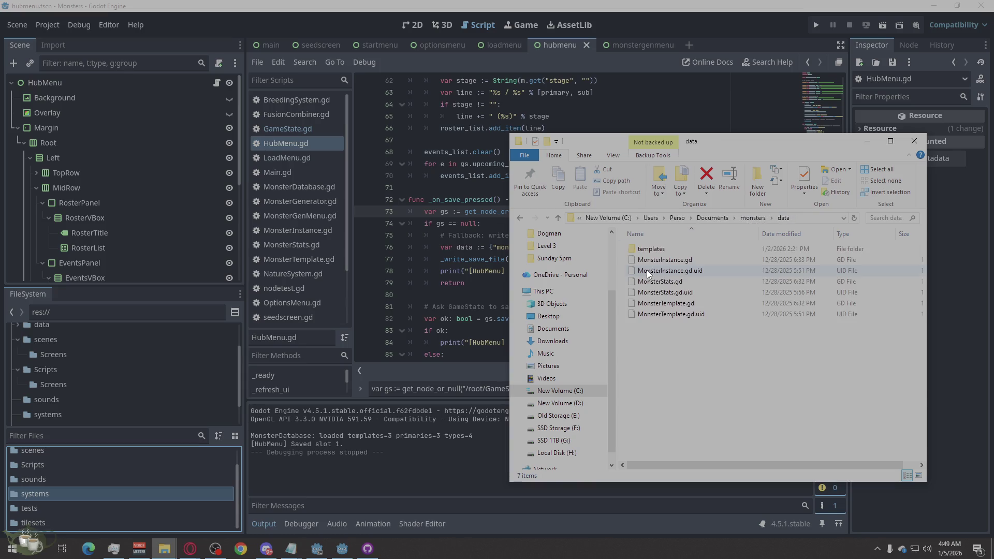
pyautogui.click(758, 217)
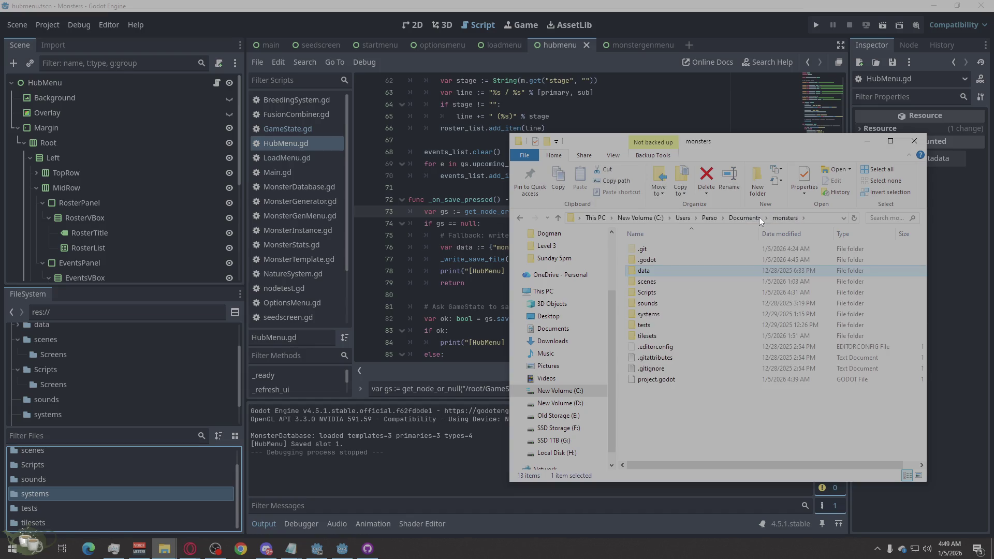
pyautogui.click(670, 310)
pyautogui.doubleClick(671, 309)
pyautogui.click(748, 219)
pyautogui.click(659, 269)
pyautogui.doubleClick(661, 260)
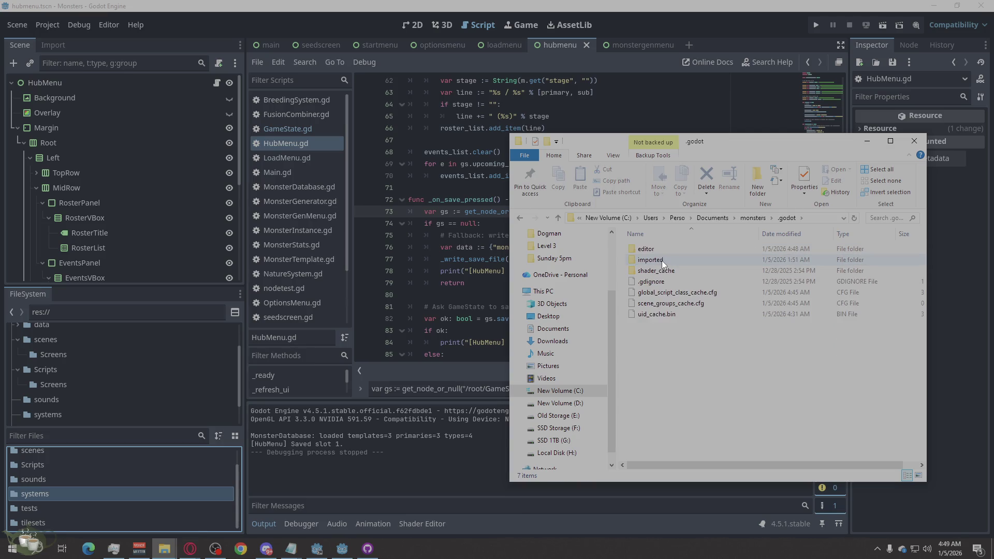
pyautogui.click(762, 217)
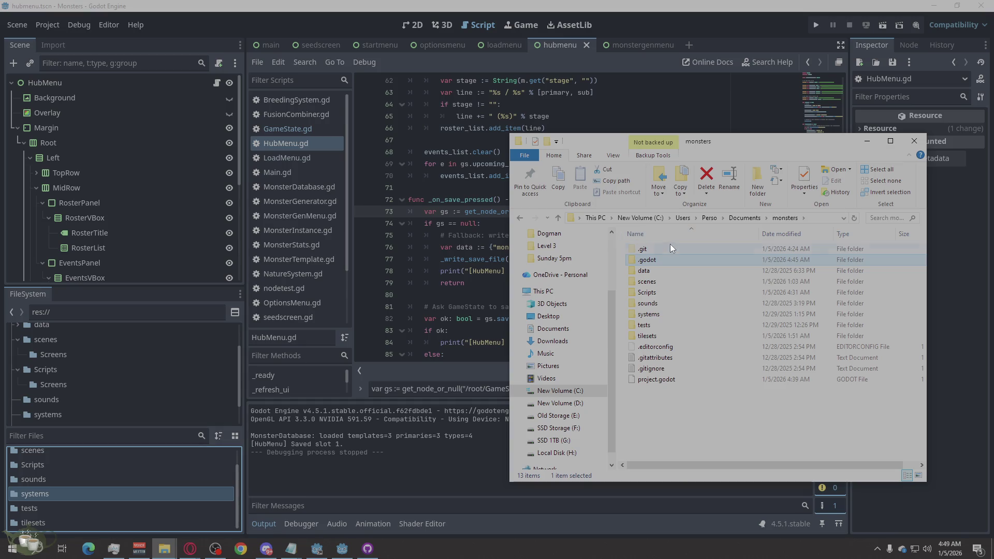
# - Go up to Documents and the home folder, then back toward the monsters project folder
pyautogui.click(739, 217)
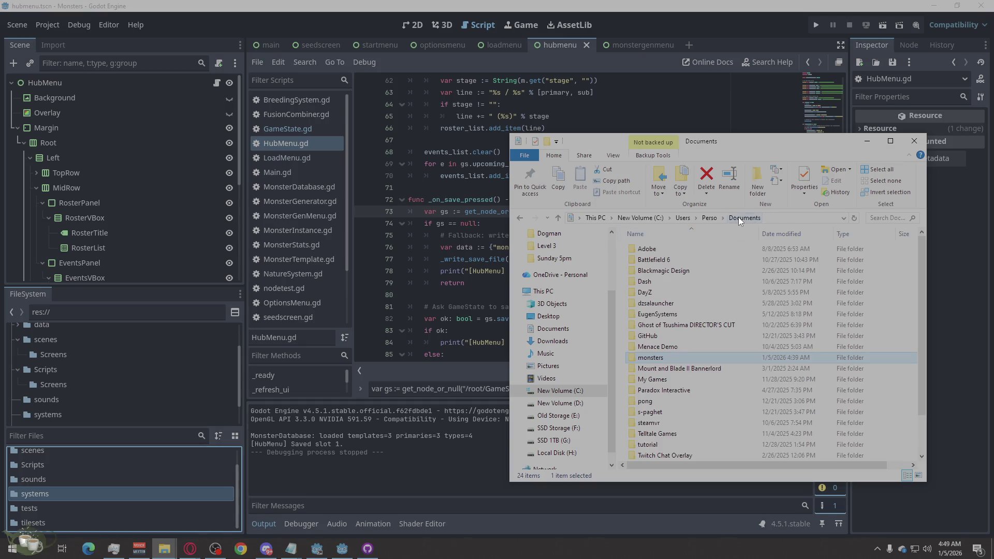
pyautogui.scroll(-2, 720, 343)
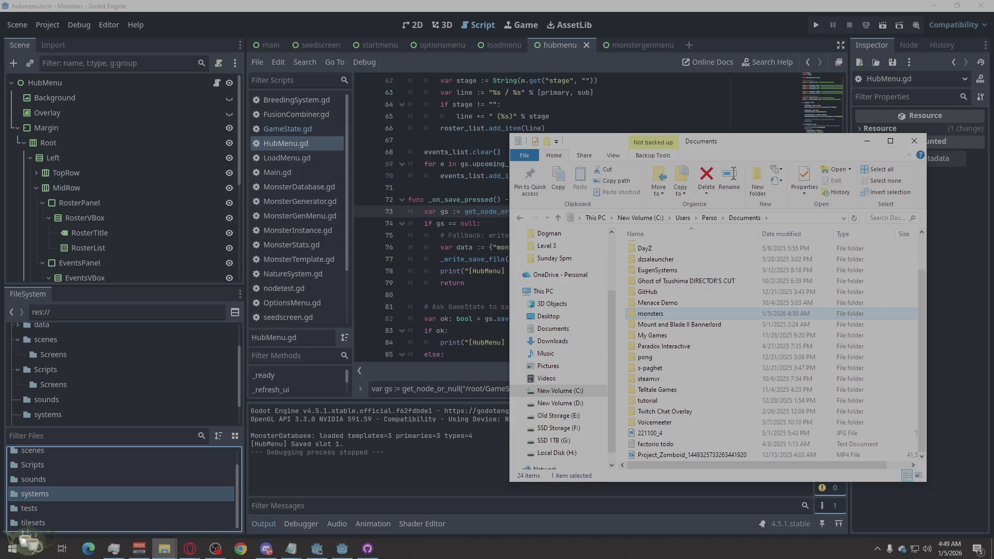
pyautogui.moveTo(657, 411)
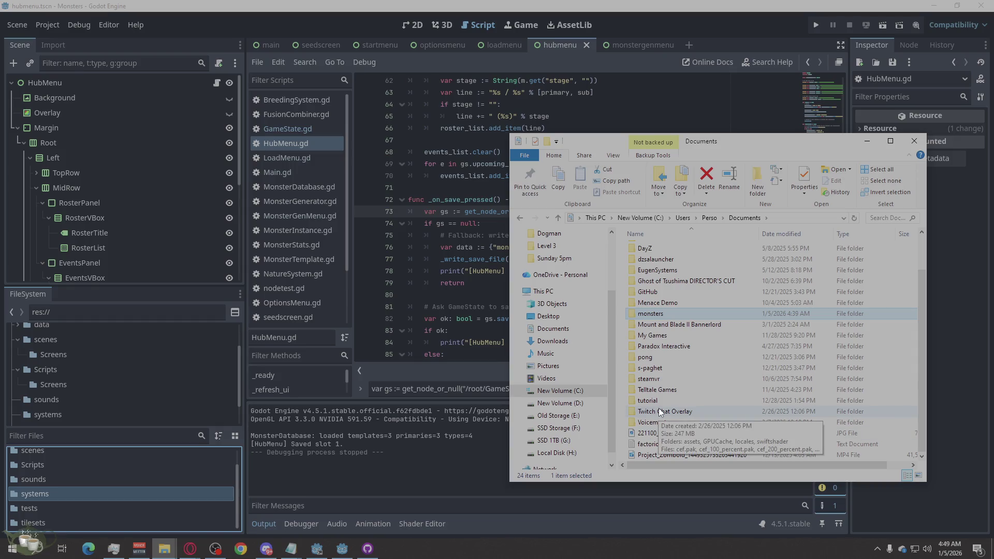
pyautogui.scroll(2, 666, 393)
pyautogui.scroll(-2, 678, 367)
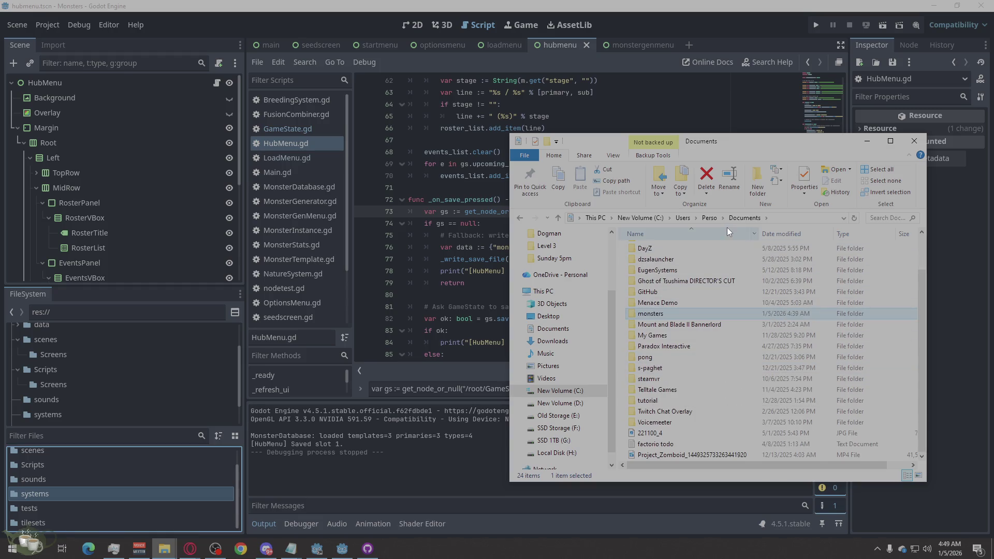
pyautogui.click(709, 217)
pyautogui.scroll(-1, 746, 367)
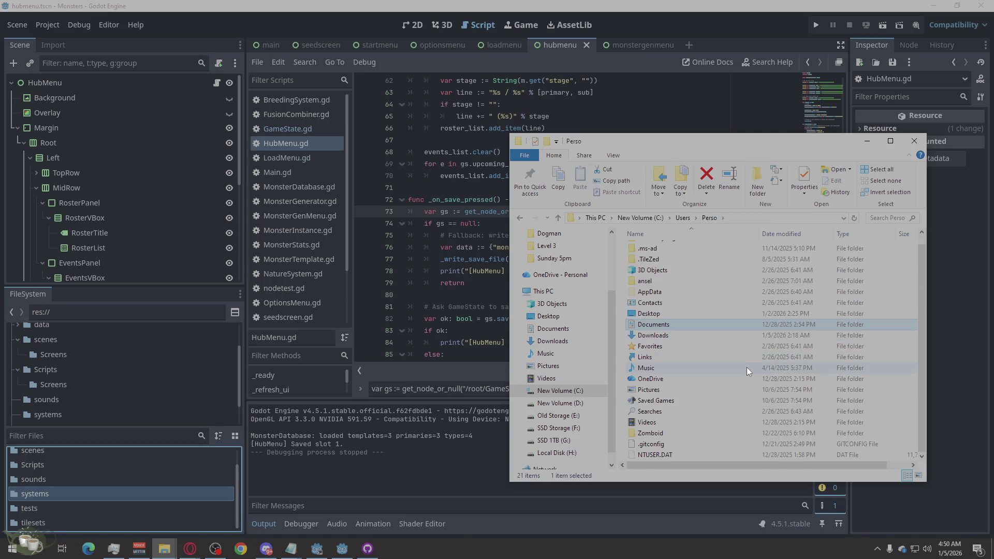
pyautogui.moveTo(747, 368)
pyautogui.scroll(1, 746, 366)
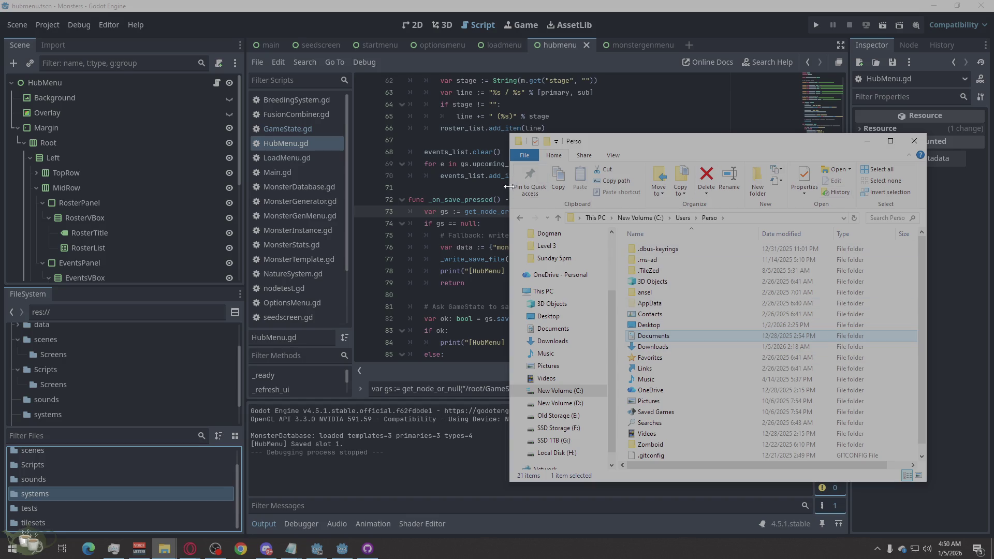
pyautogui.click(519, 217)
pyautogui.click(519, 217)
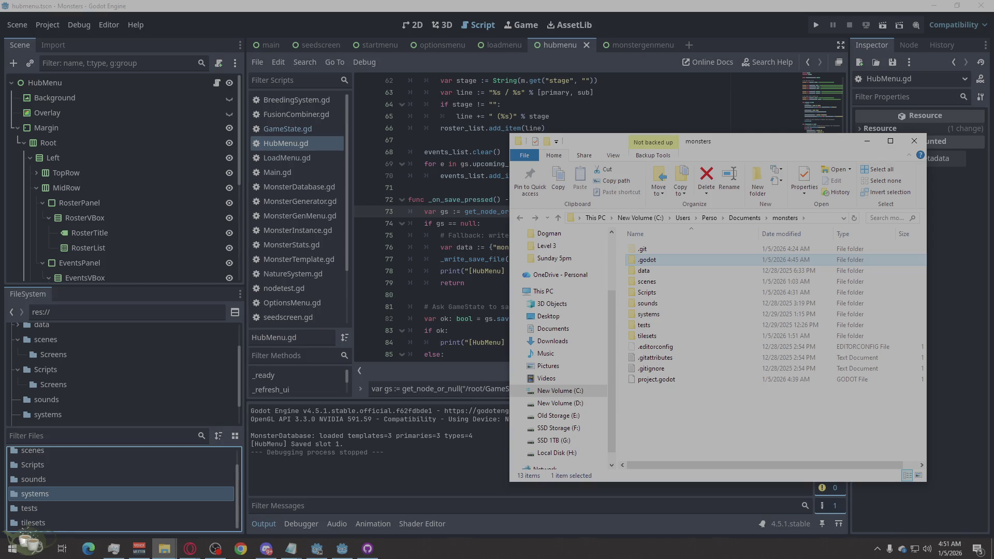
# - Bring up the context menu in the monsters folder to create a new item
pyautogui.rightClick(652, 423)
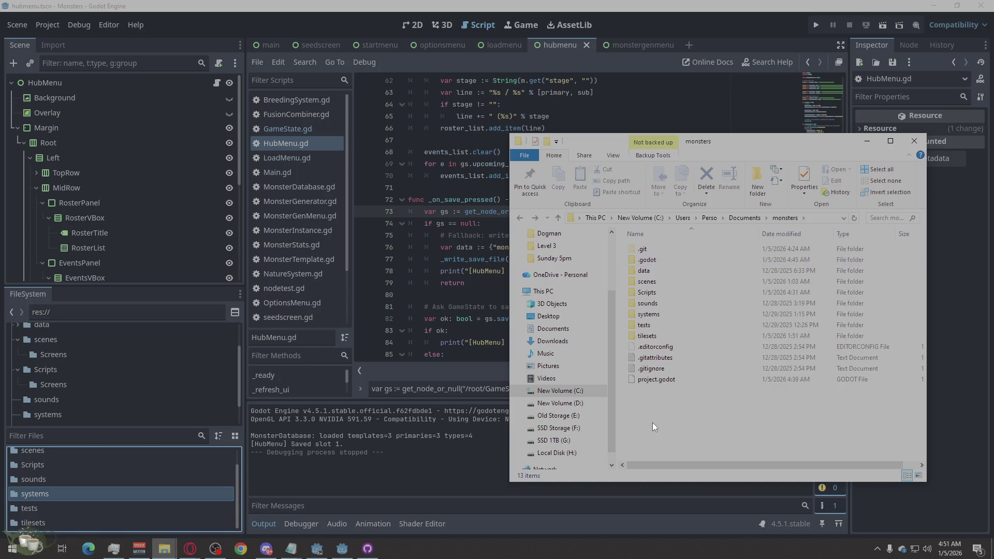
# - Create a new folder named 'saves' in the monsters project
pyautogui.moveTo(676, 400)
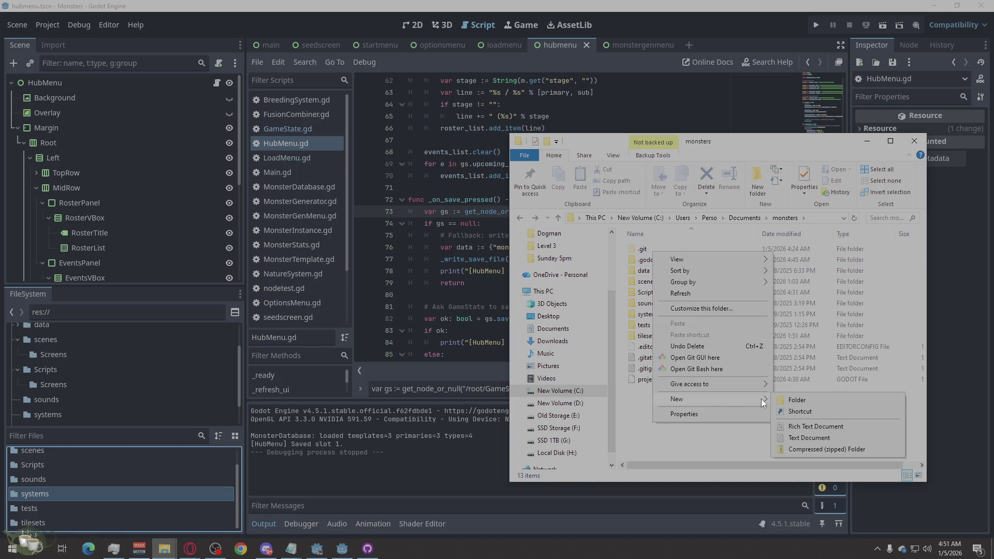
pyautogui.click(782, 397)
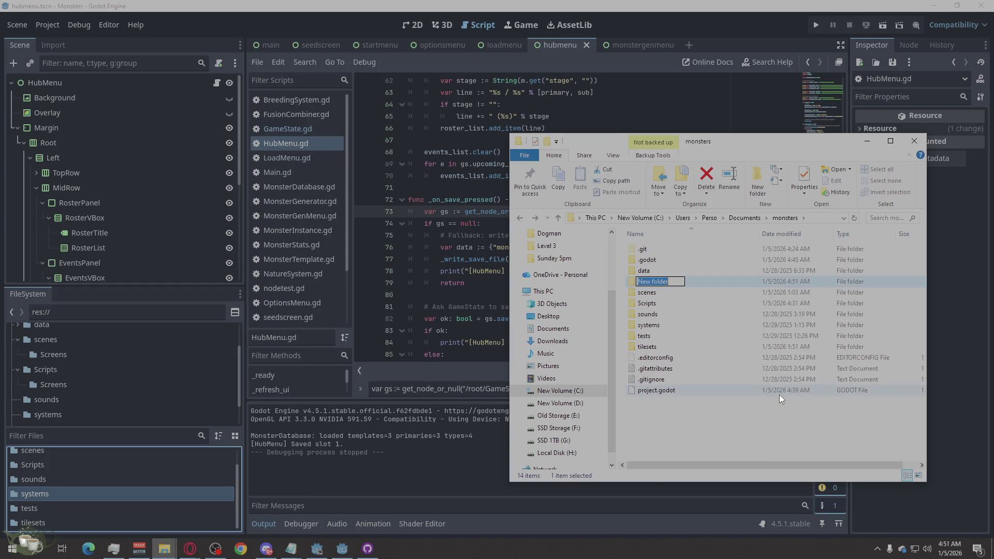
pyautogui.write('saves')
pyautogui.click(766, 420)
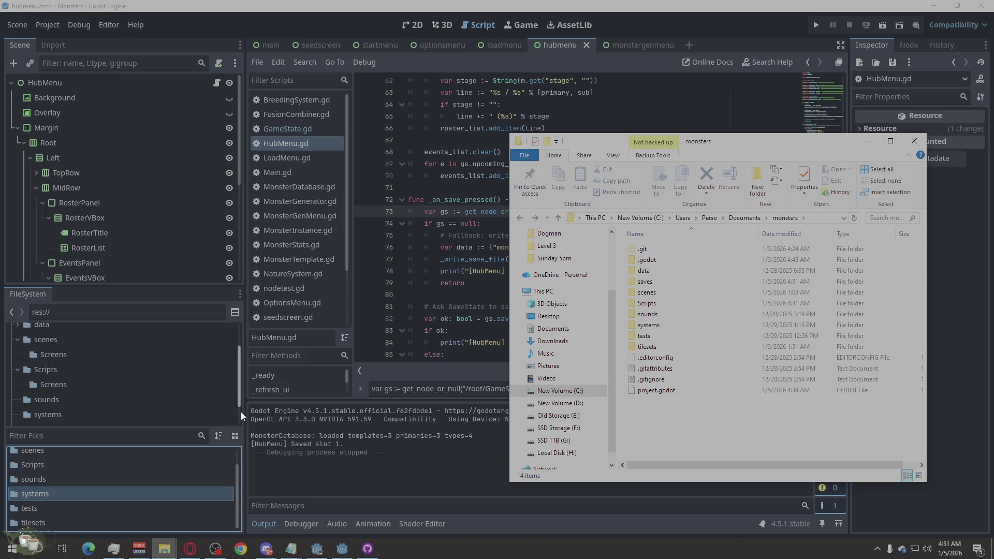
# - In Godot's FileSystem dock, browse systems and Scripts, then confirm the saves folder is empty
pyautogui.scroll(1, 99, 477)
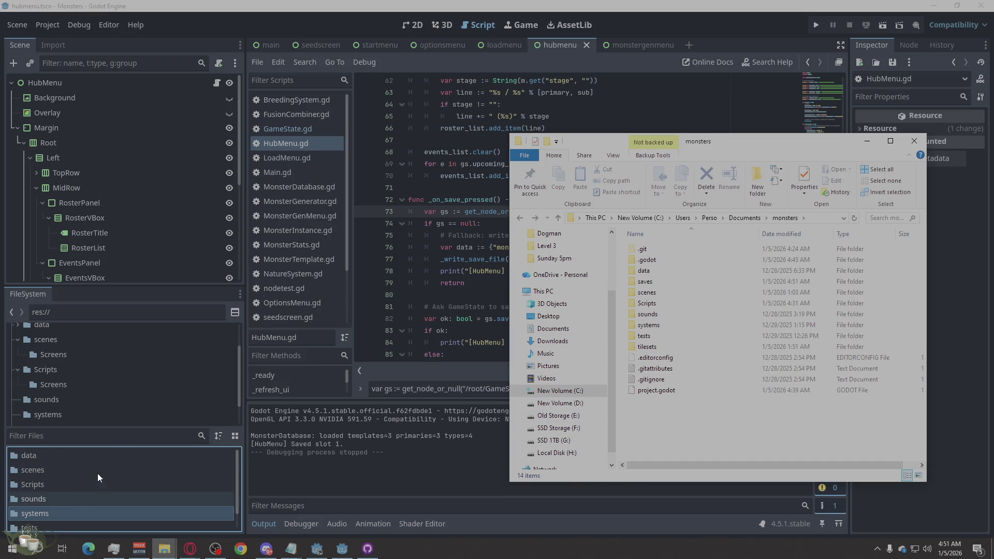
pyautogui.scroll(-3, 97, 473)
pyautogui.doubleClick(210, 477)
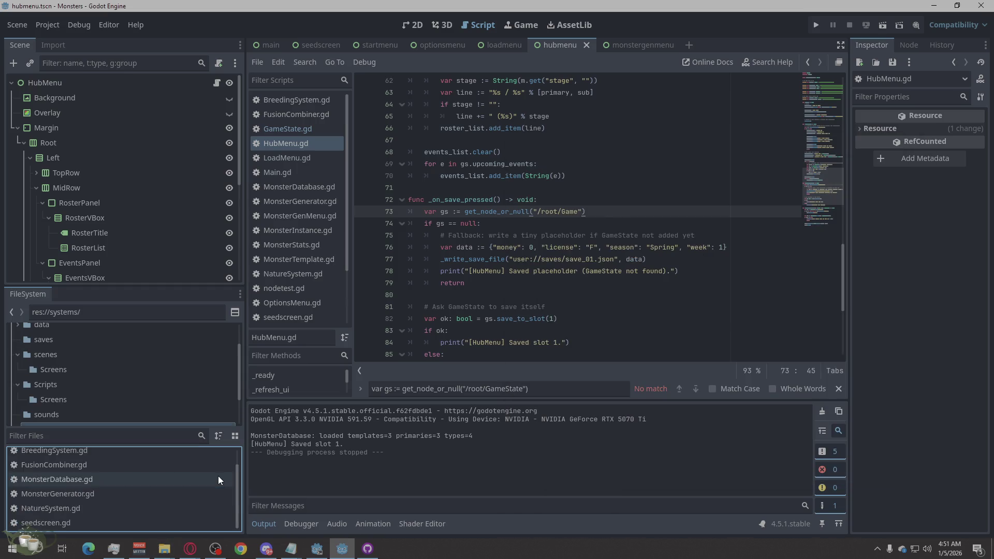
pyautogui.scroll(2, 128, 368)
pyautogui.scroll(-2, 127, 365)
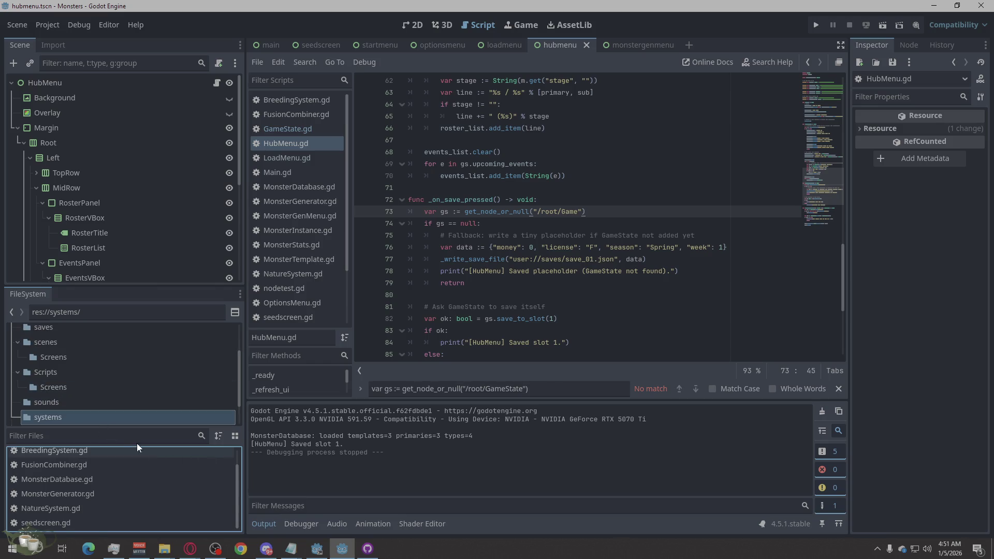
pyautogui.click(104, 370)
pyautogui.scroll(1, 118, 352)
pyautogui.click(121, 336)
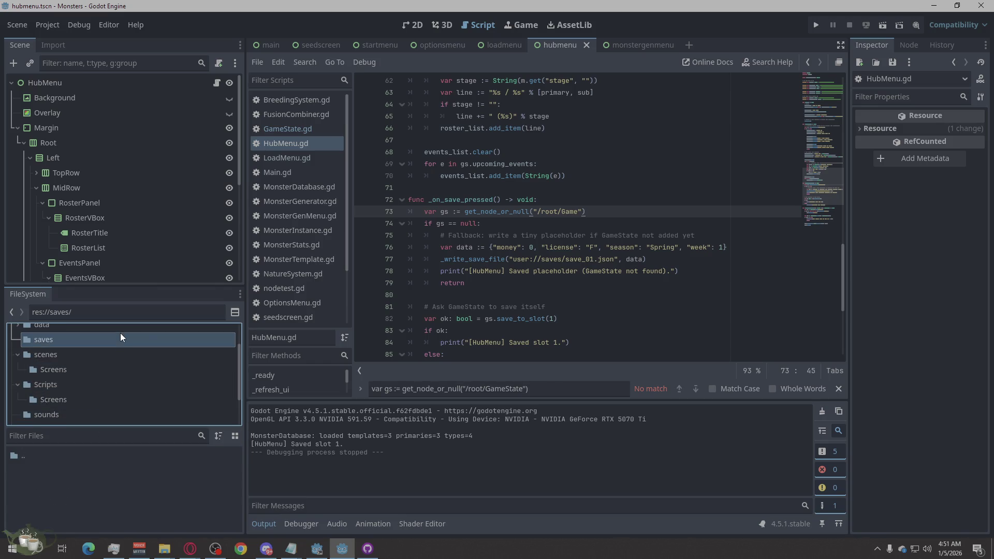
# - Test-run the project, start a game from the title menu and save it
pyautogui.click(816, 25)
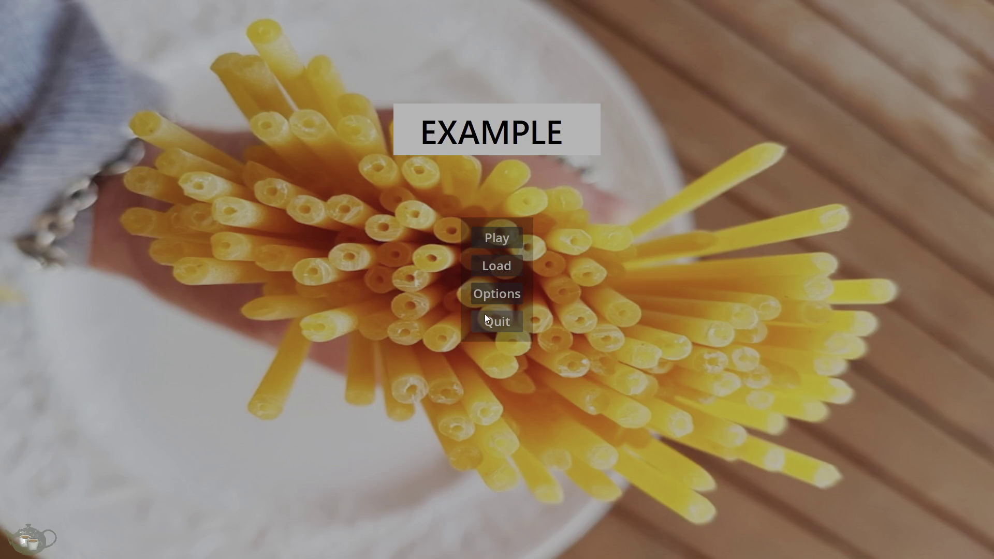
pyautogui.click(485, 240)
pyautogui.click(899, 139)
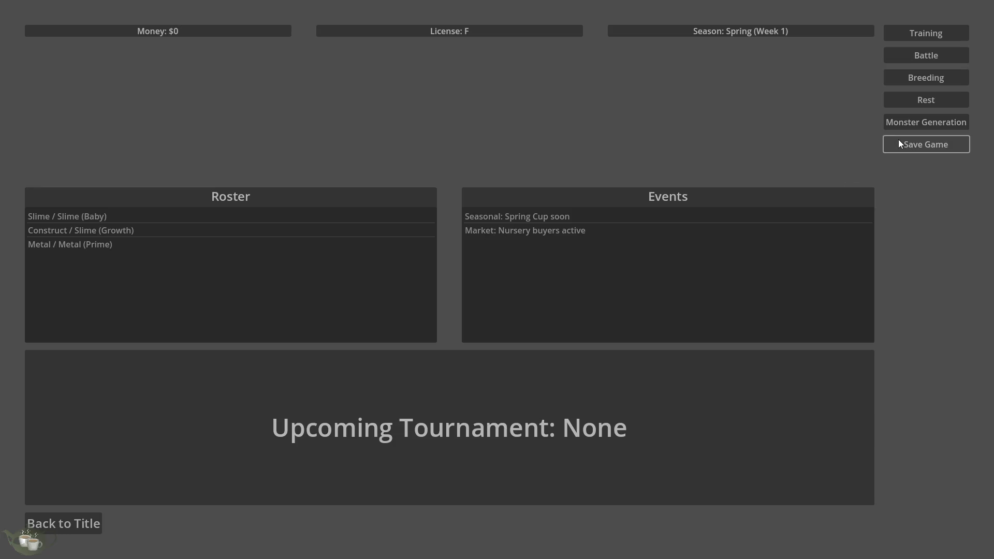
# - Return to the title screen, quit the game, and open the project's saves folder
pyautogui.click(81, 517)
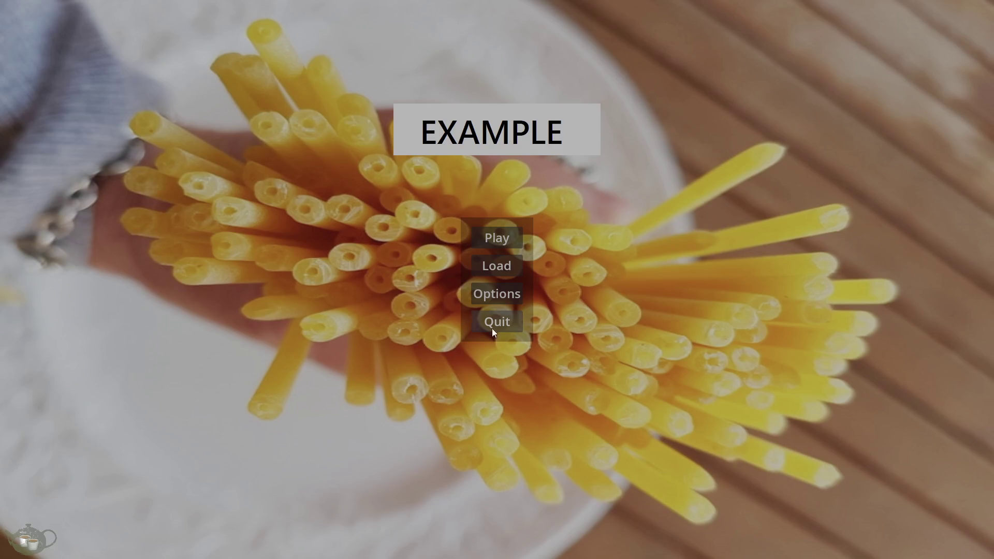
pyautogui.click(521, 321)
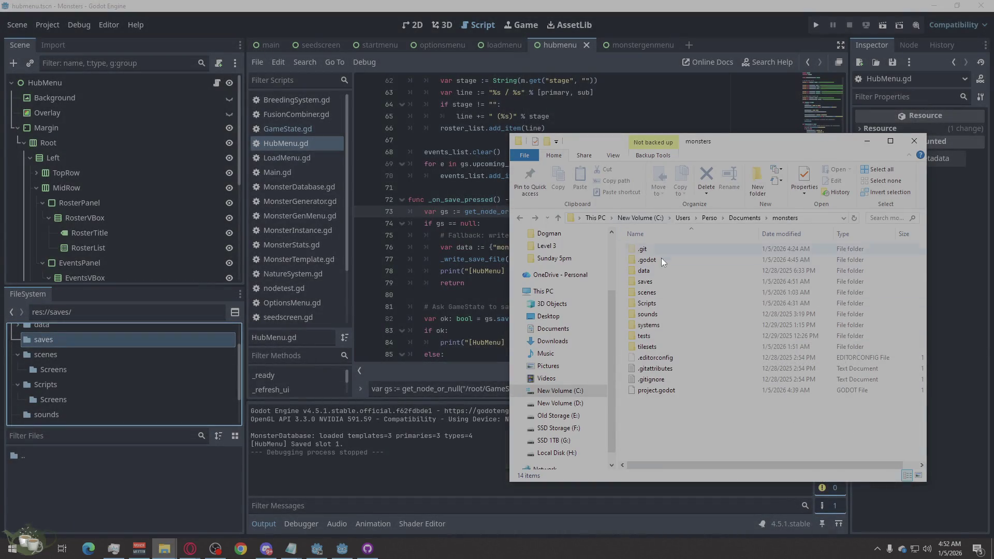
pyautogui.doubleClick(645, 282)
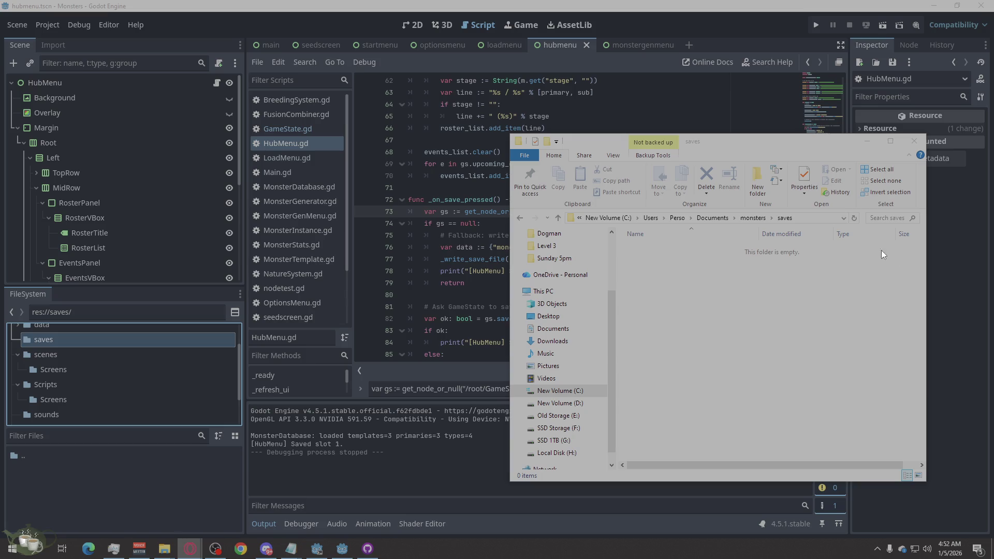
# - Search the empty monsters\saves folder, then move up to C:\Users
pyautogui.click(881, 218)
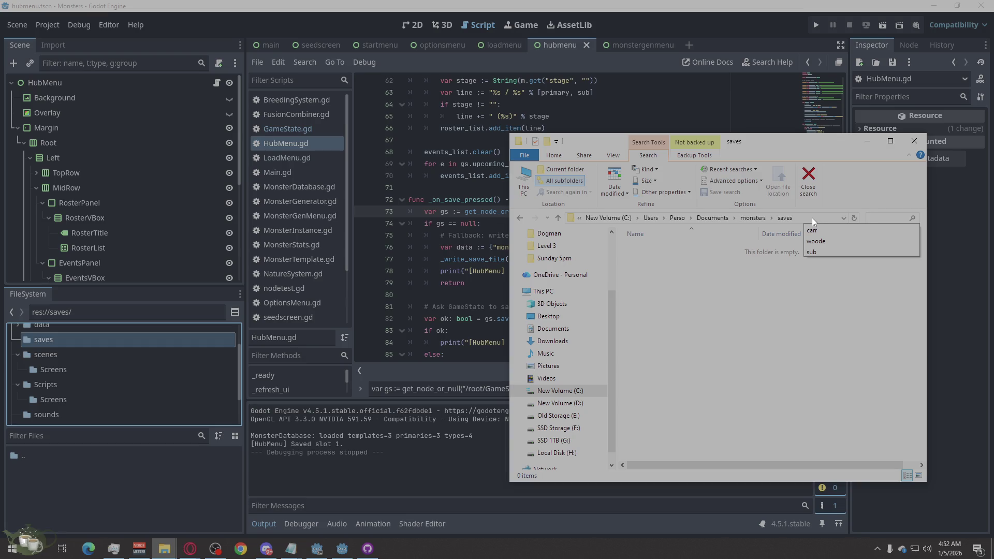
pyautogui.click(651, 217)
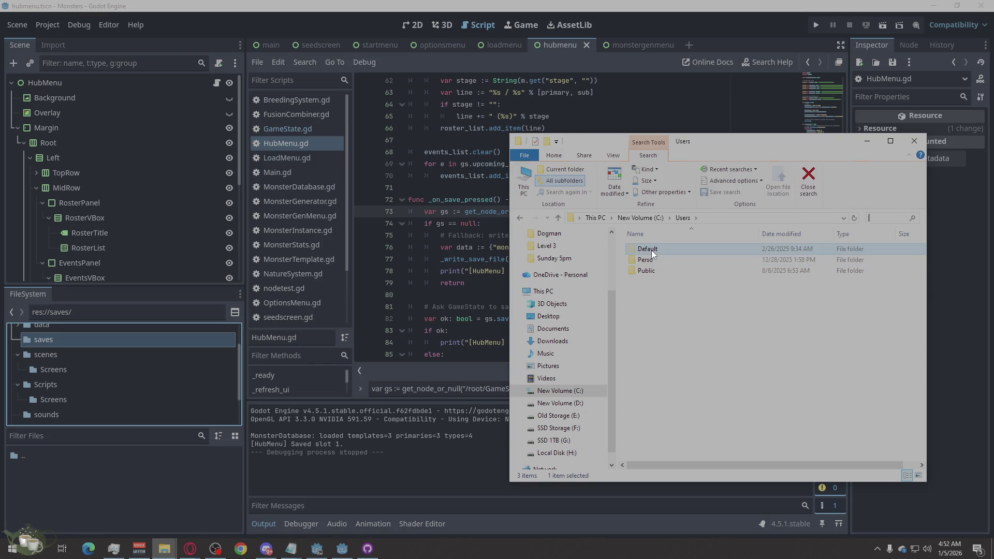
# - Look inside Default > Saved Games and the Public user folder for save files
pyautogui.doubleClick(651, 250)
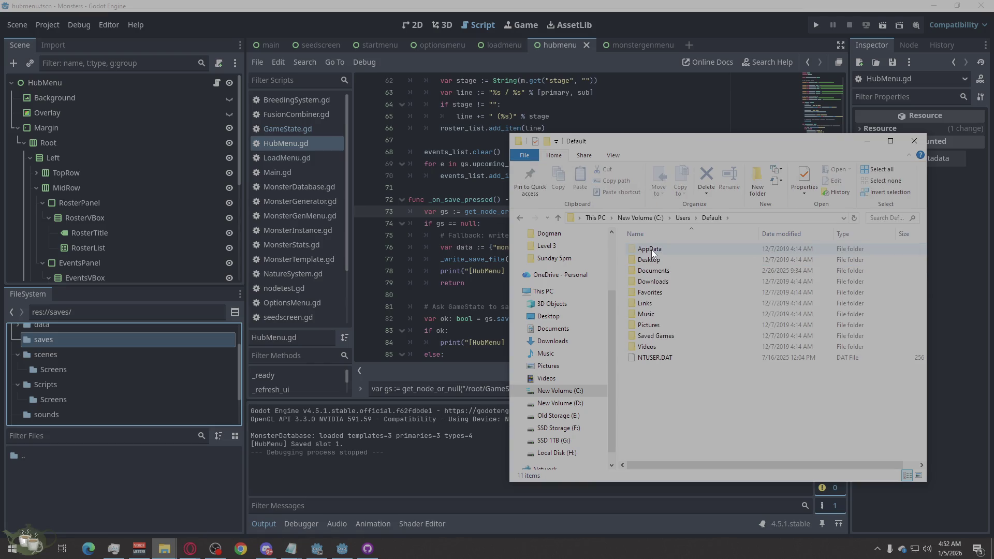
pyautogui.doubleClick(673, 336)
pyautogui.click(711, 218)
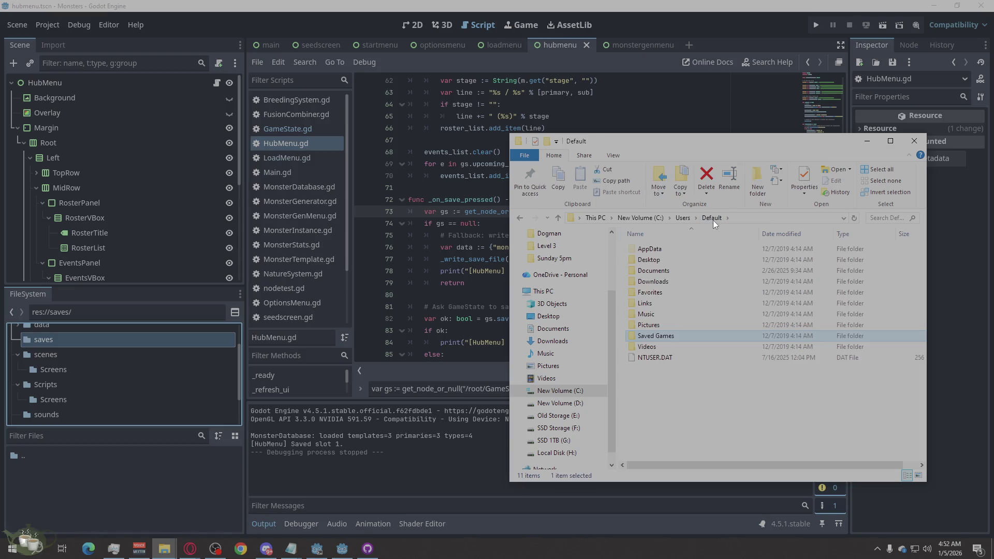
pyautogui.click(696, 218)
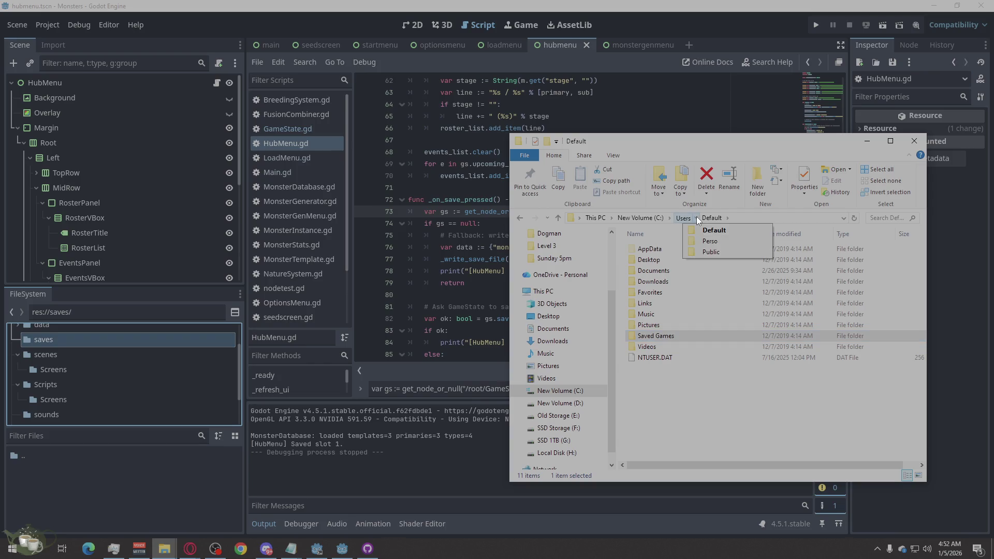
pyautogui.click(681, 217)
pyautogui.doubleClick(650, 270)
pyautogui.click(683, 220)
# - Open the current user's profile folder and peek into AppData
pyautogui.doubleClick(659, 259)
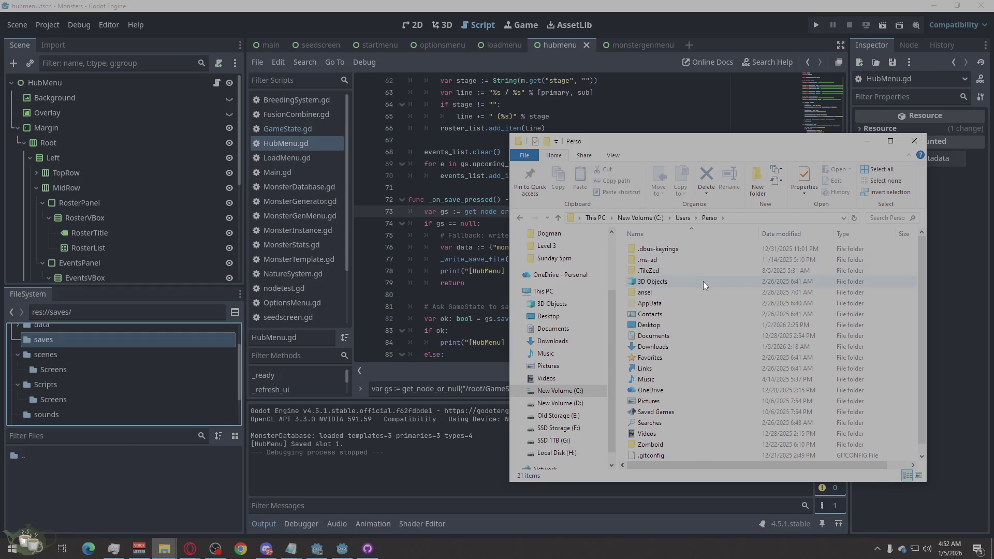
pyautogui.scroll(-1, 682, 378)
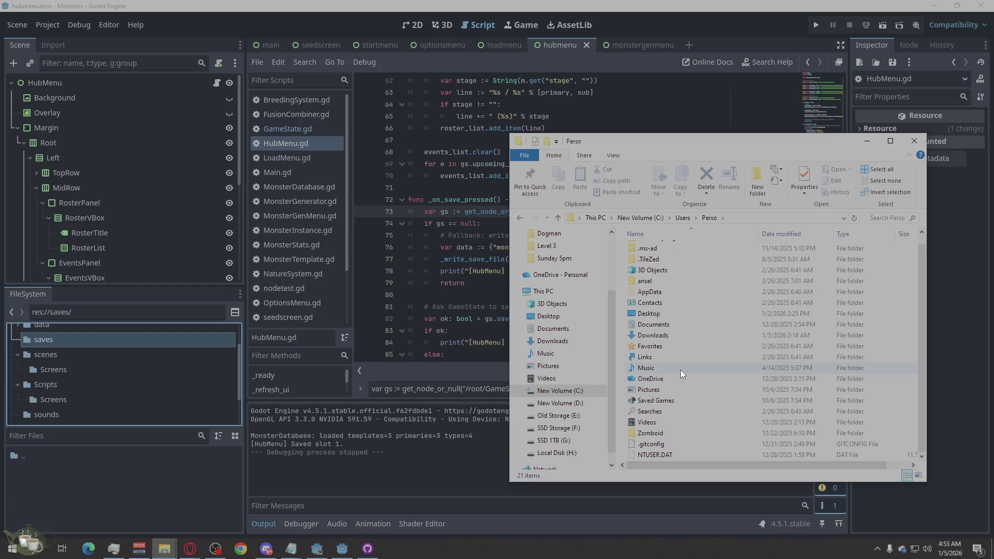
pyautogui.doubleClick(652, 293)
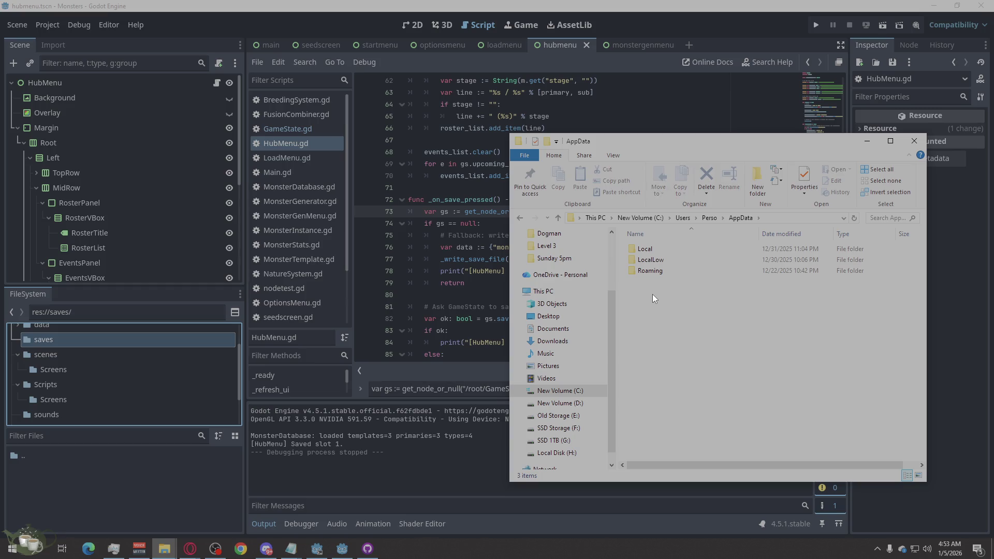
pyautogui.click(708, 217)
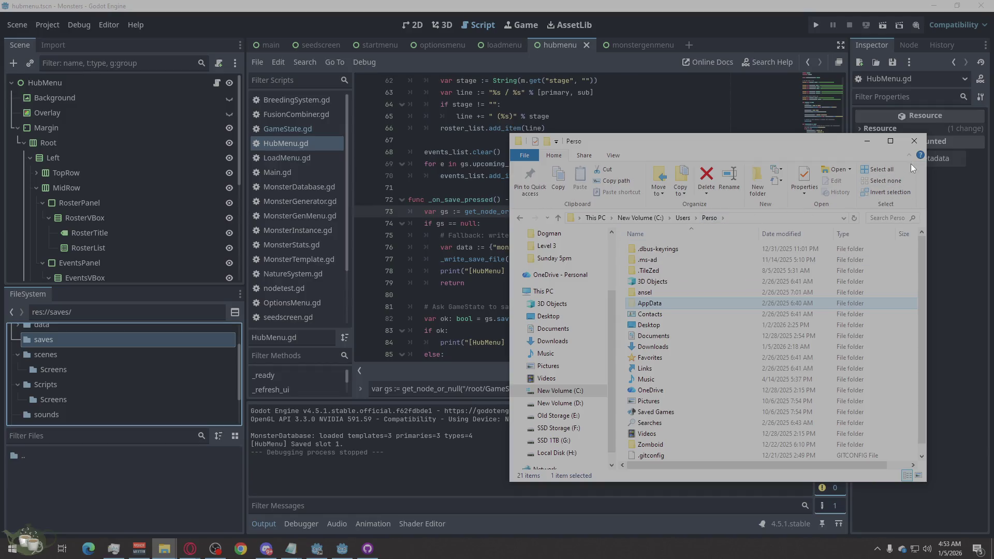
# - Close File Explorer, restore it from the taskbar, and reopen the user's profile folder
pyautogui.click(914, 142)
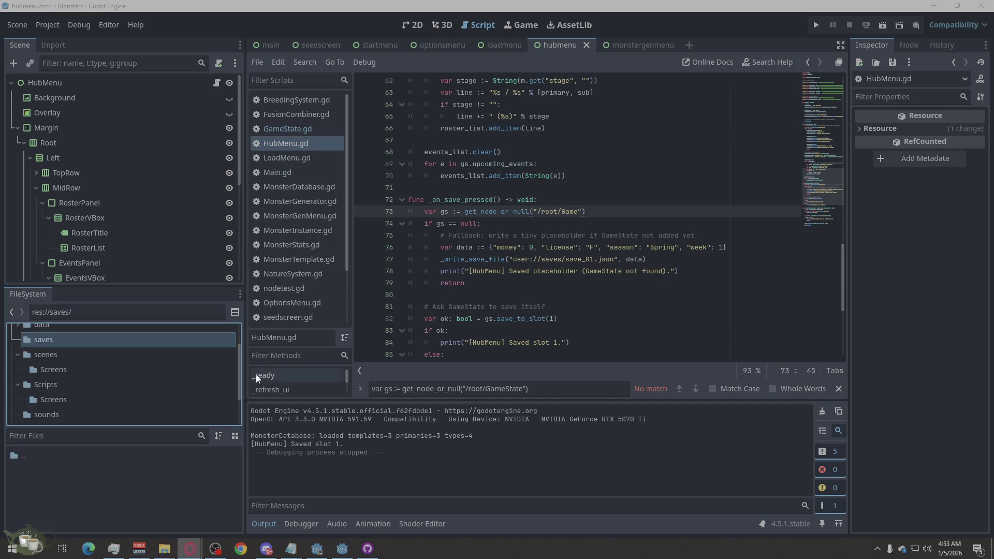
pyautogui.moveTo(164, 548)
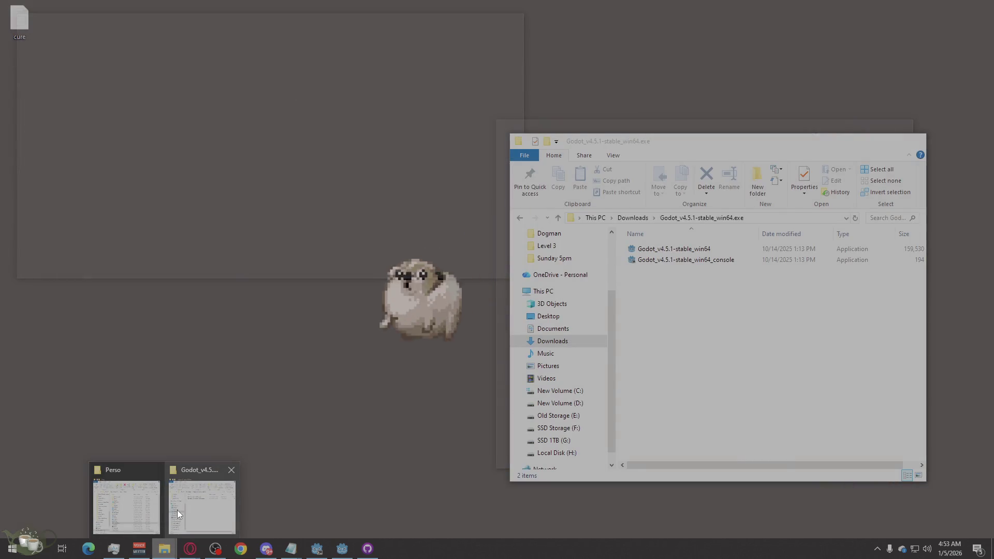
pyautogui.moveTo(113, 499)
pyautogui.click(112, 499)
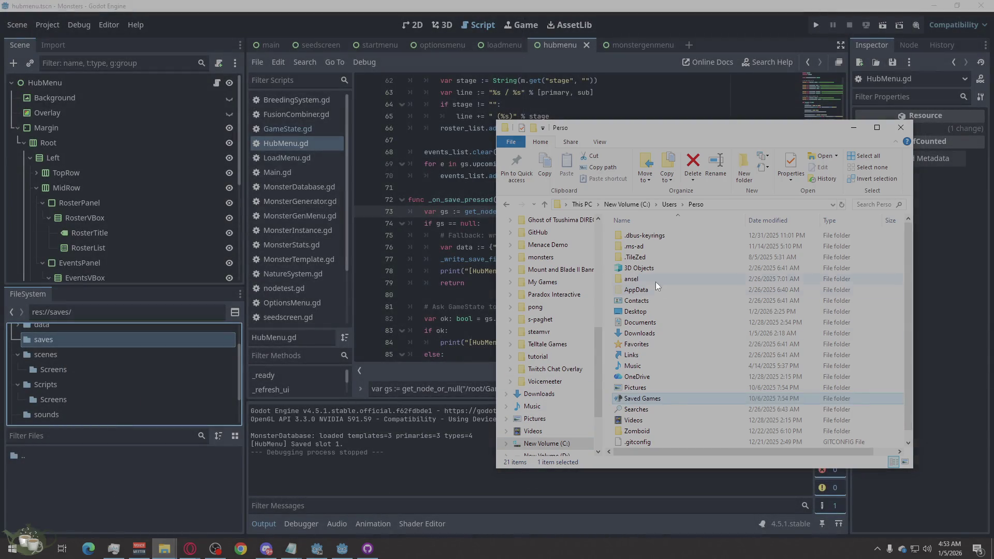
pyautogui.click(668, 204)
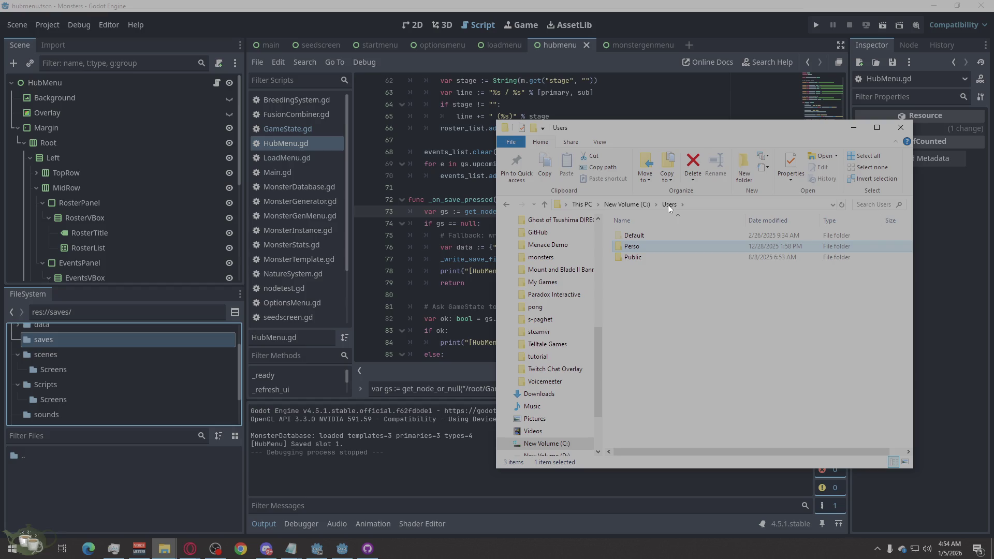
pyautogui.doubleClick(641, 249)
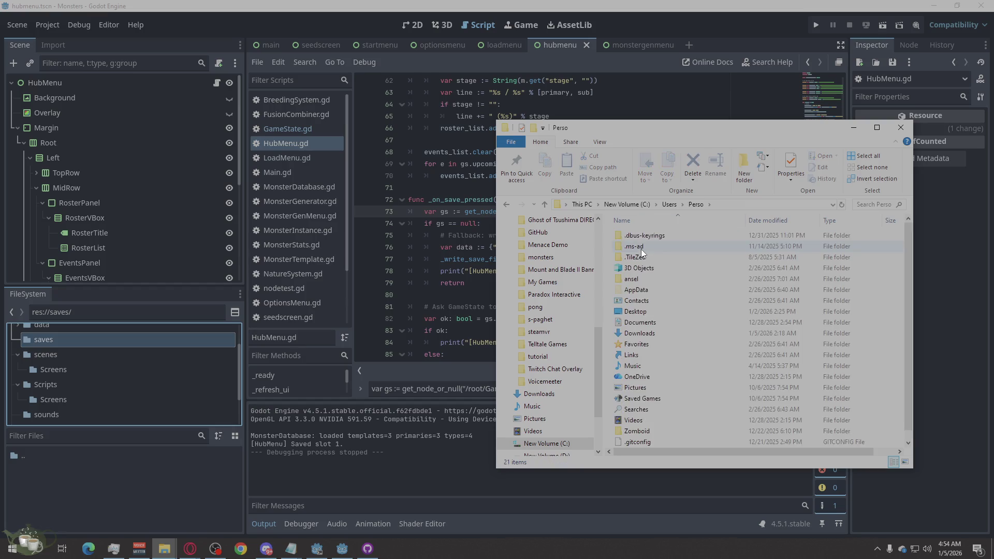
# - Create a test folder in the profile folder, then delete it, leaving 21 items
pyautogui.scroll(-1, 776, 345)
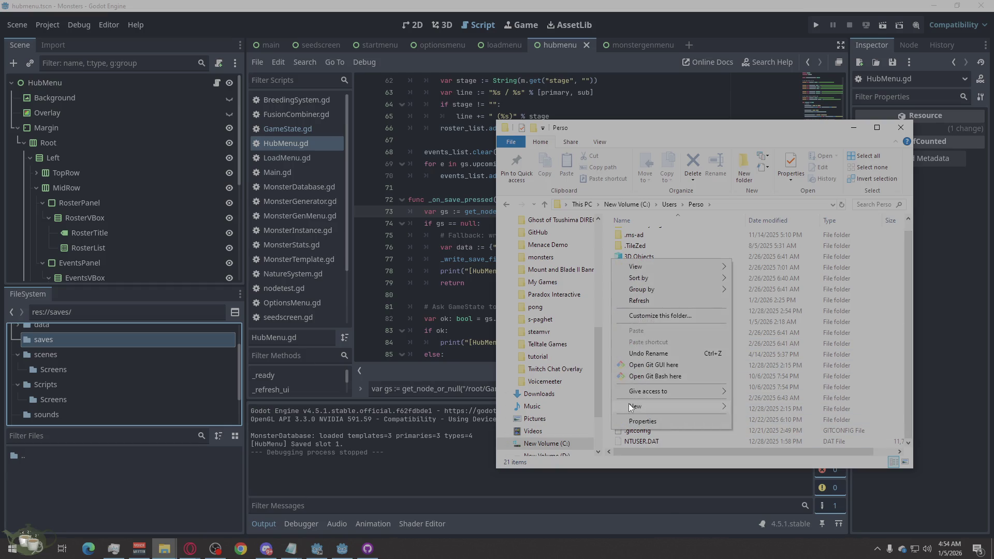
pyautogui.moveTo(632, 408)
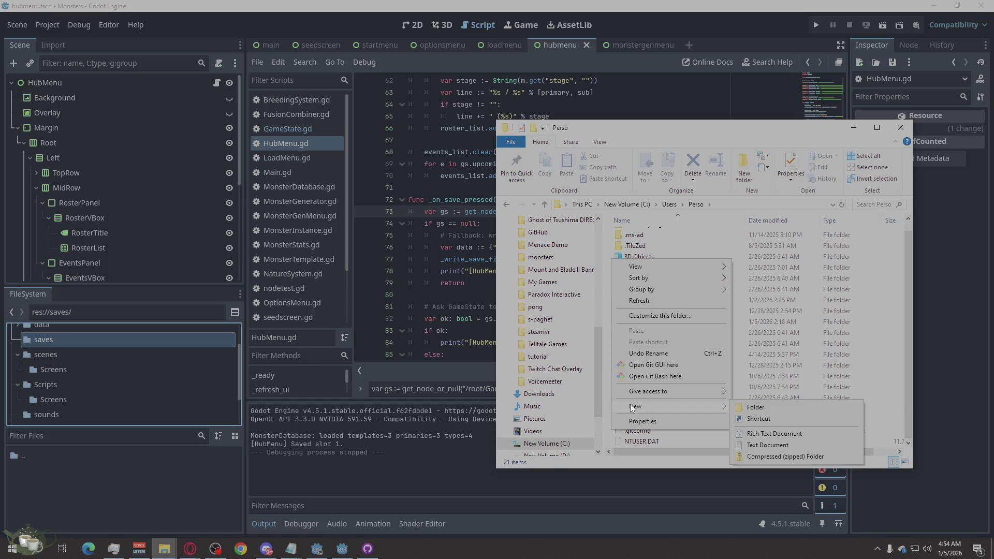
pyautogui.click(760, 404)
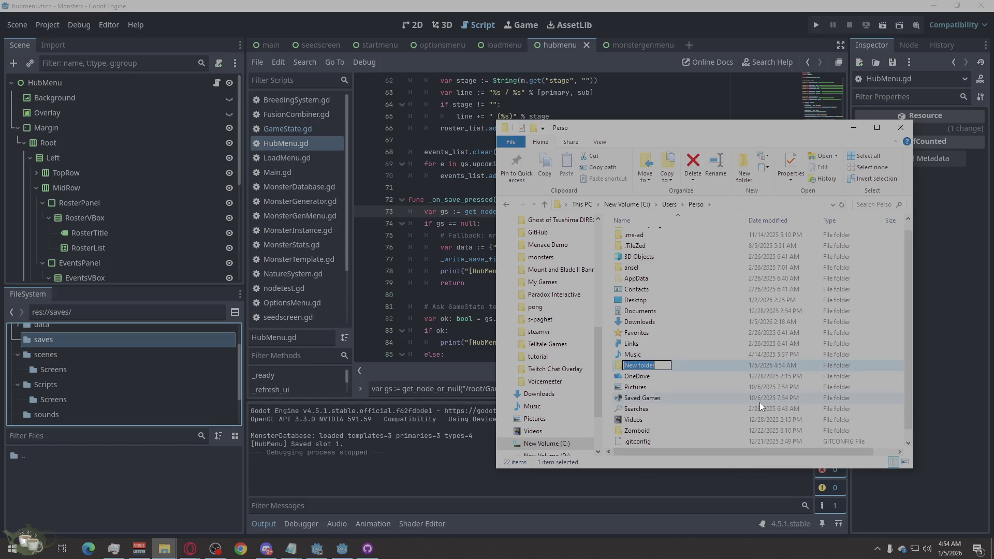
pyautogui.rightClick(626, 367)
pyautogui.click(666, 332)
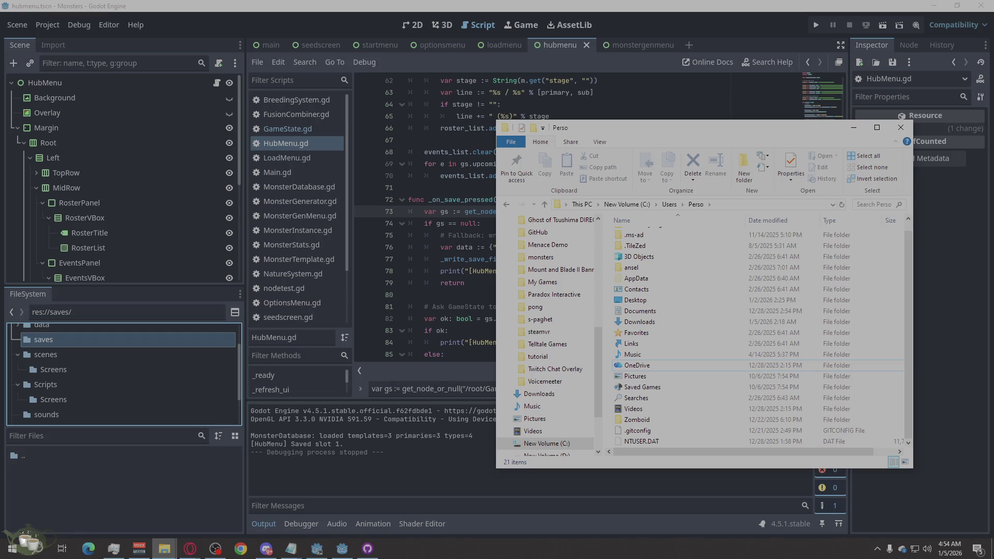
pyautogui.click(190, 548)
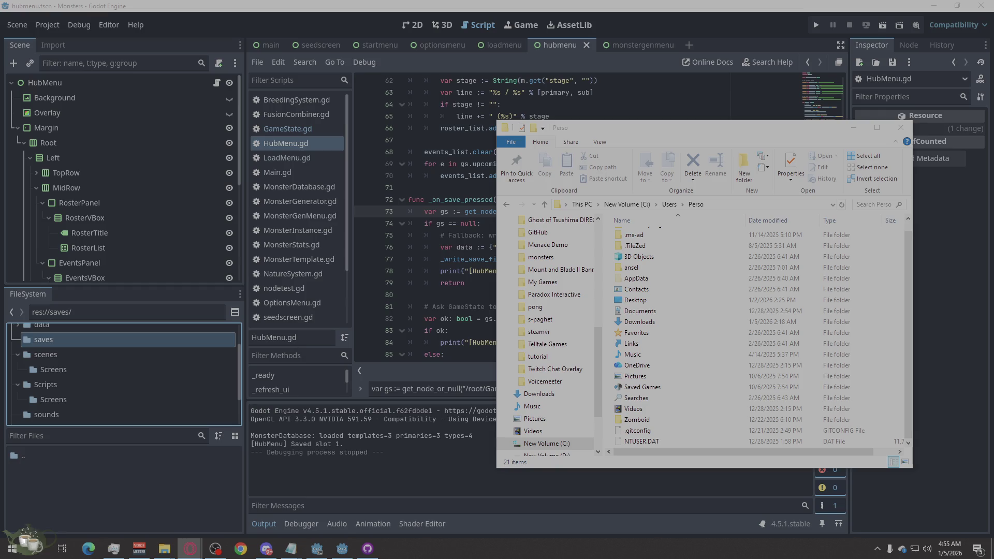
# - Return via Users to the profile's AppData folder, showing Local, LocalLow and Roaming
pyautogui.scroll(1, 735, 336)
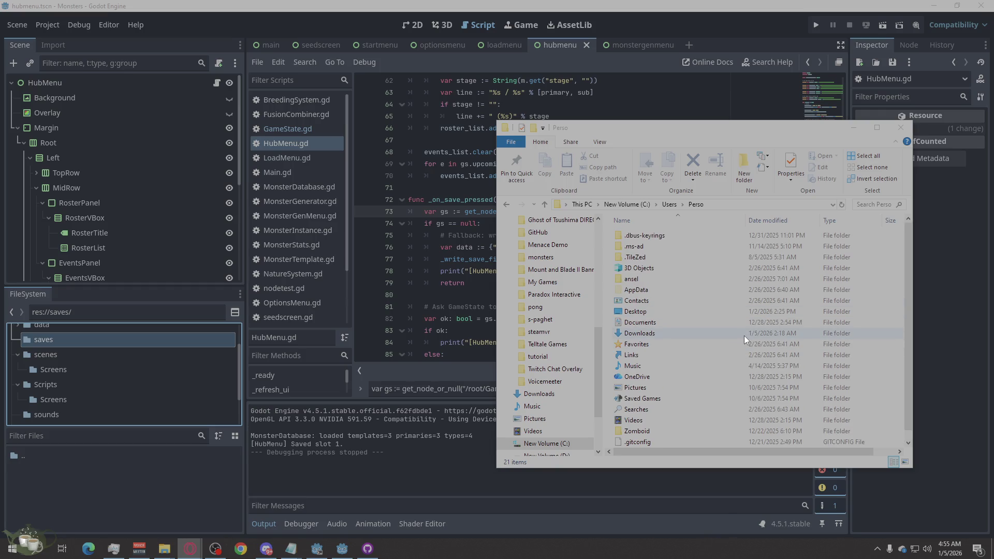
pyautogui.click(667, 205)
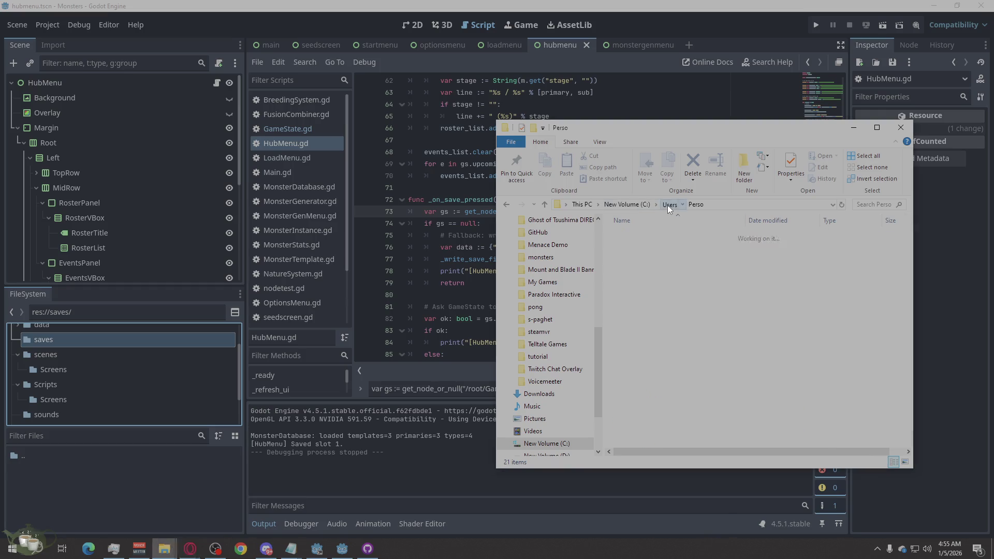
pyautogui.moveTo(647, 241)
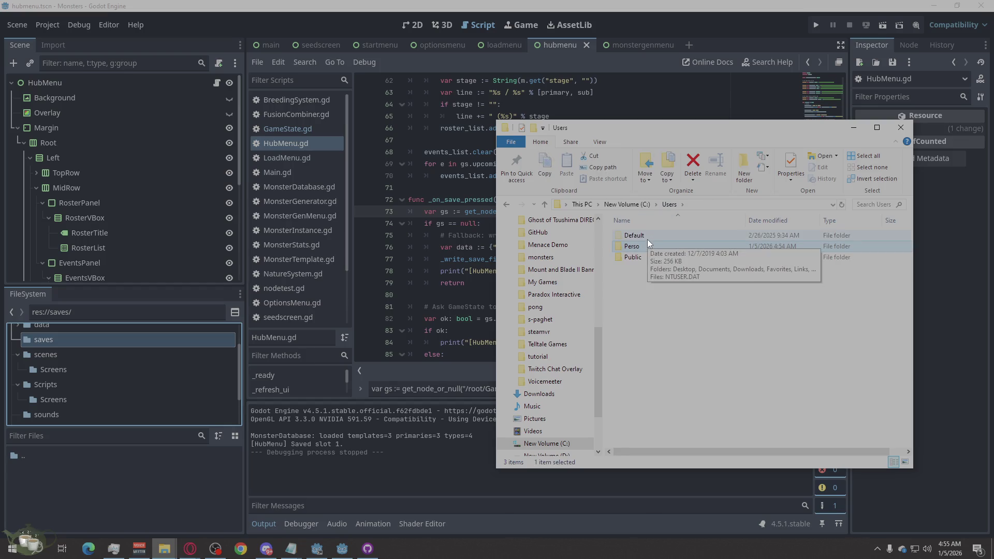
pyautogui.doubleClick(647, 243)
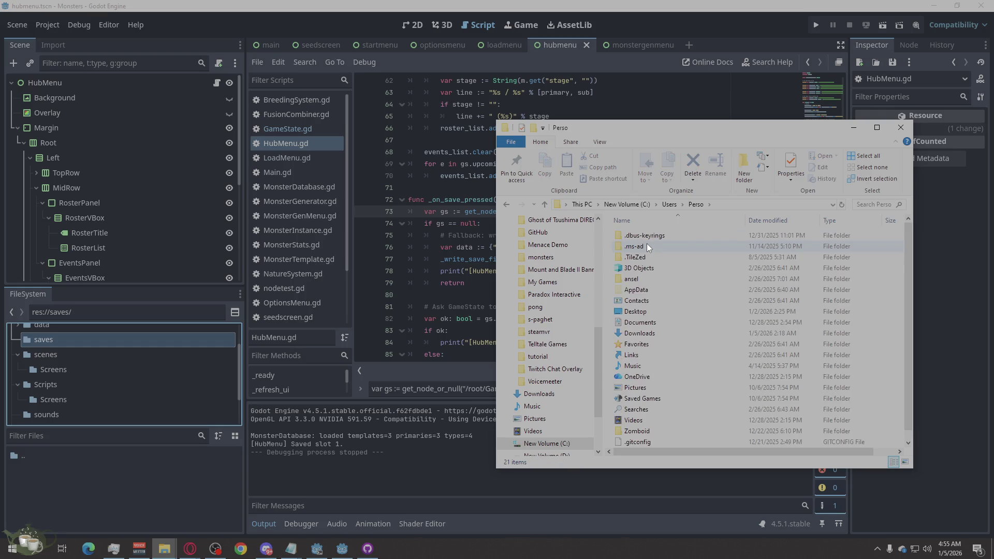
pyautogui.doubleClick(641, 288)
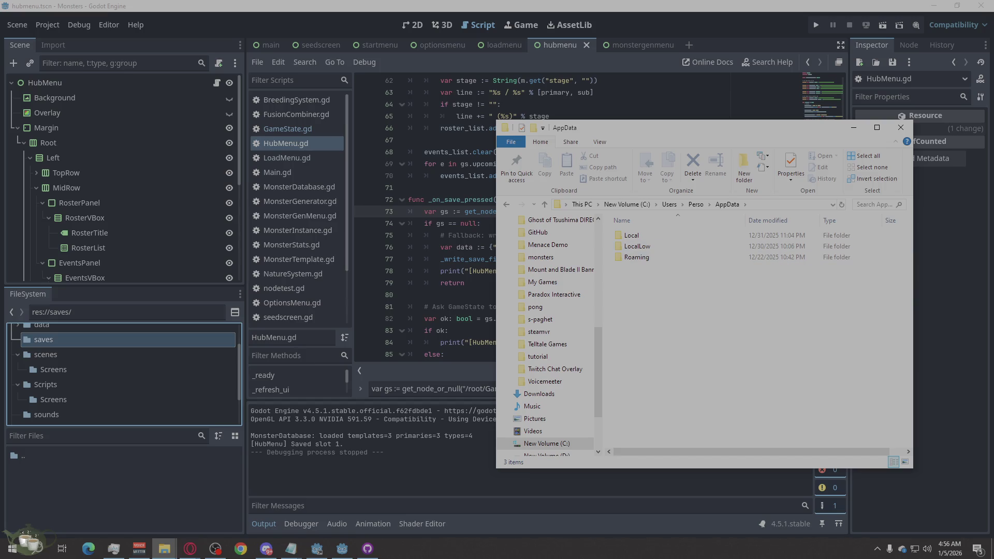
pyautogui.hotkey('alt', 'Tab')
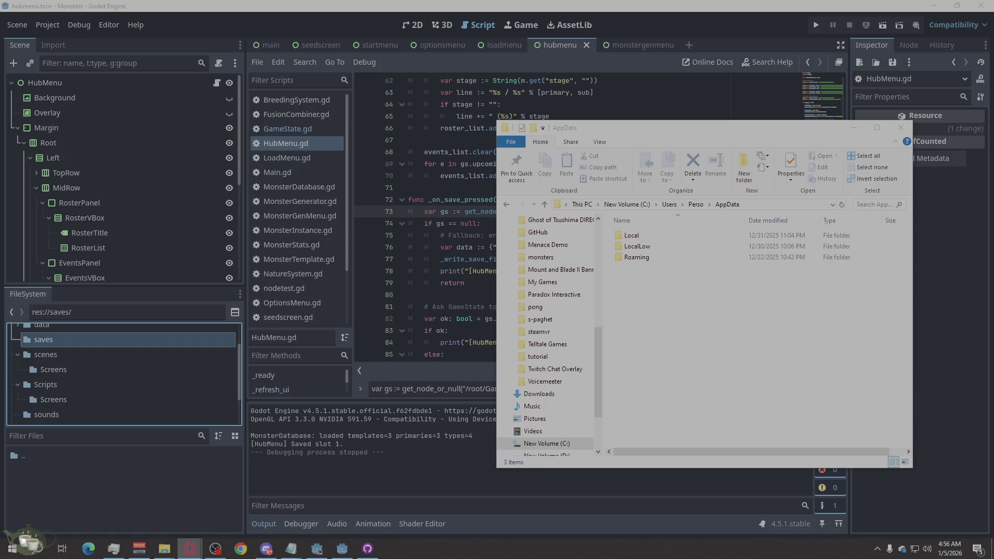
pyautogui.click(781, 202)
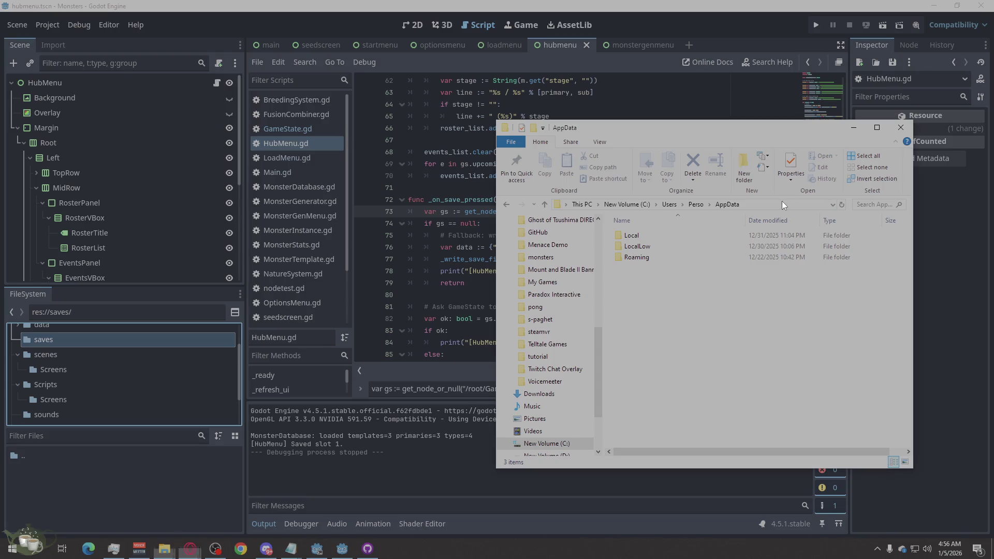
# - Go to %appdata%\Godot\app_userdata and open Monsters > saves > save_01
pyautogui.write('%appdata%\\Godot\\app_userdata')
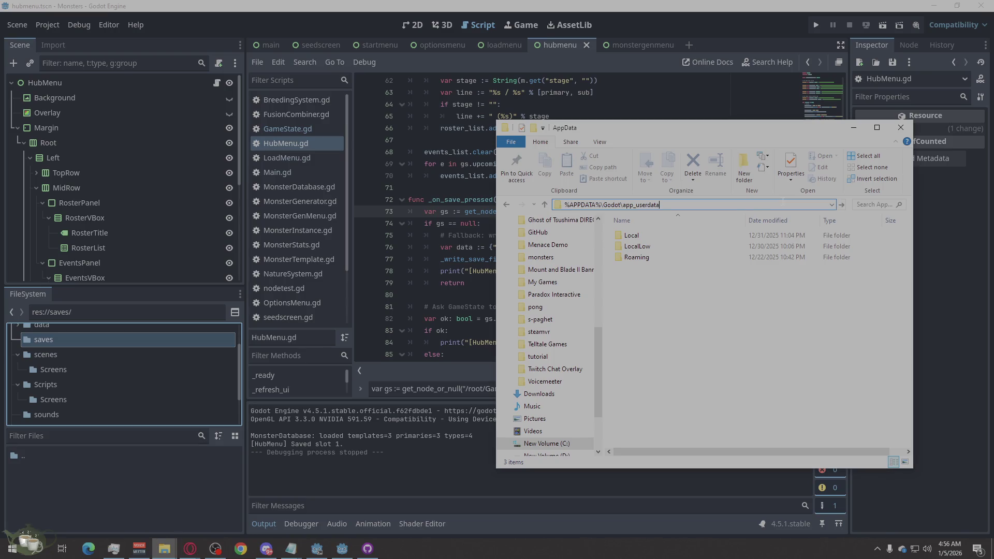
pyautogui.press('Return')
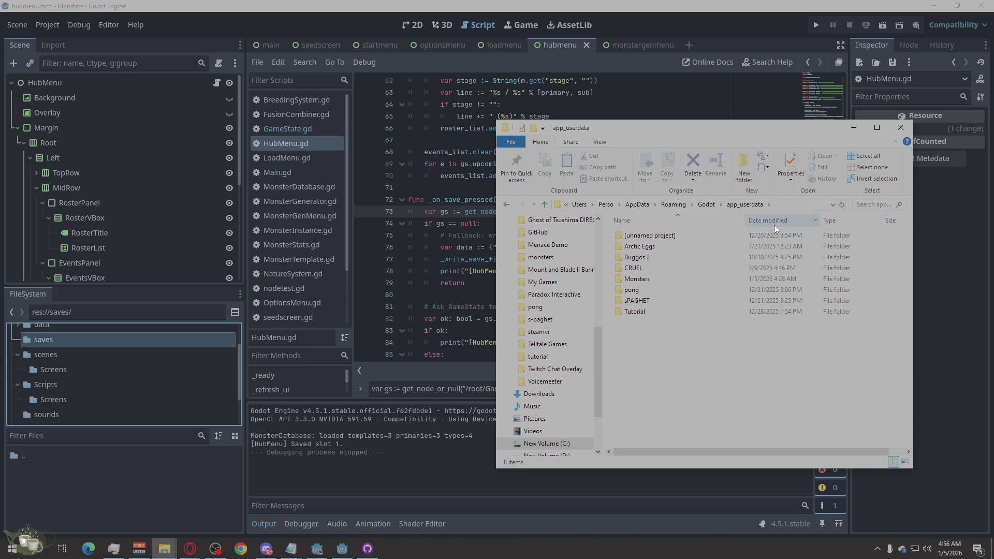
pyautogui.doubleClick(702, 281)
pyautogui.doubleClick(645, 245)
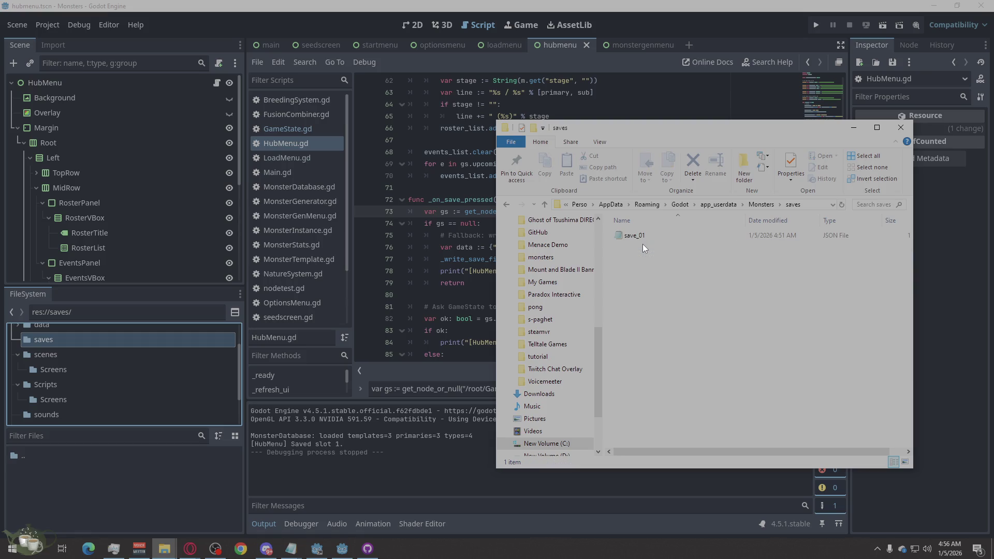
pyautogui.doubleClick(647, 238)
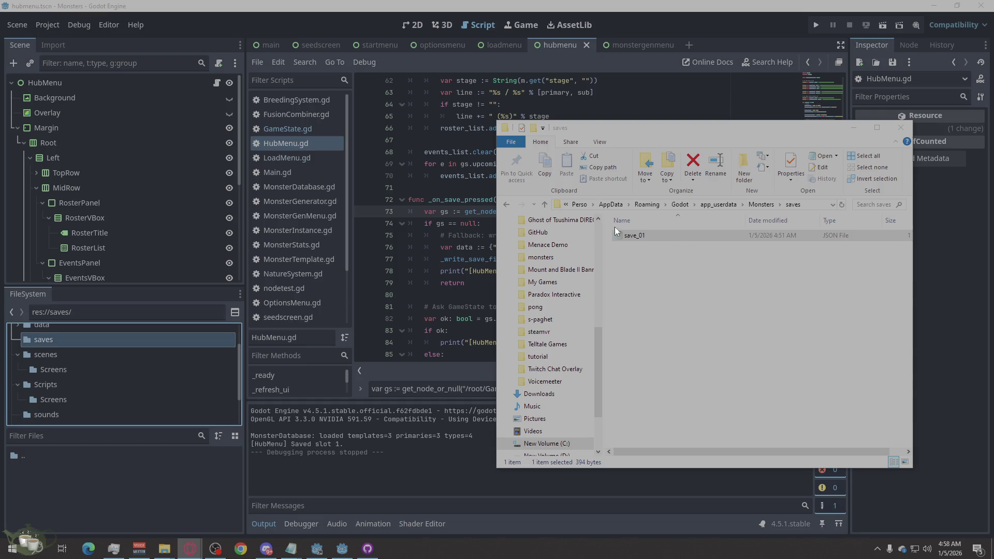
pyautogui.click(629, 4)
# - Switch to the loadmenu scene and open the LoadMenu.gd script from its root node
pyautogui.click(502, 45)
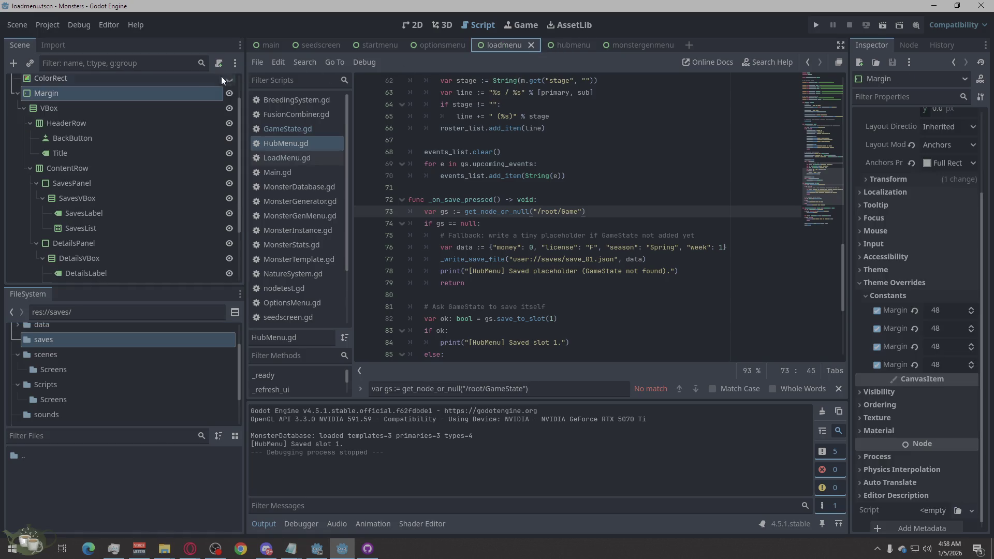
pyautogui.click(215, 64)
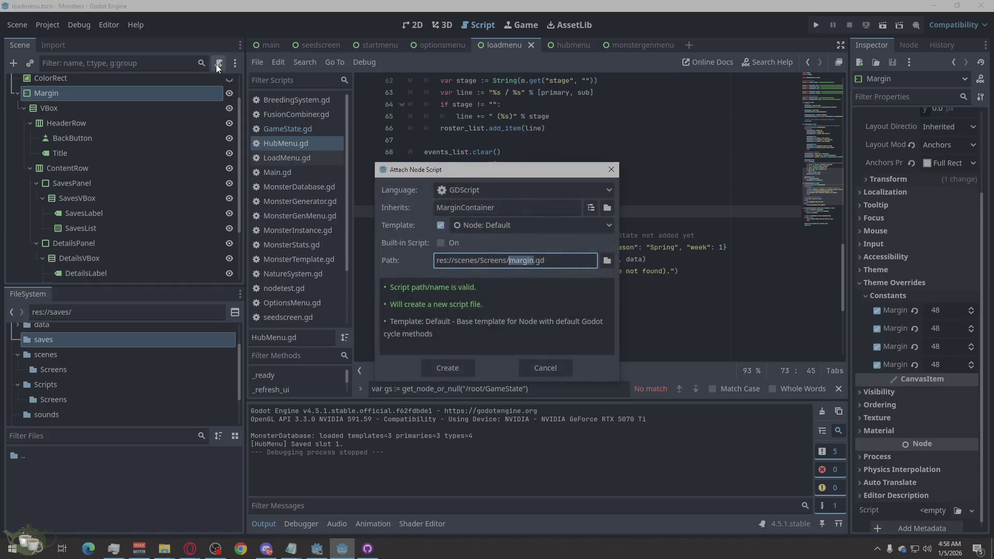
pyautogui.click(538, 370)
pyautogui.scroll(2, 137, 191)
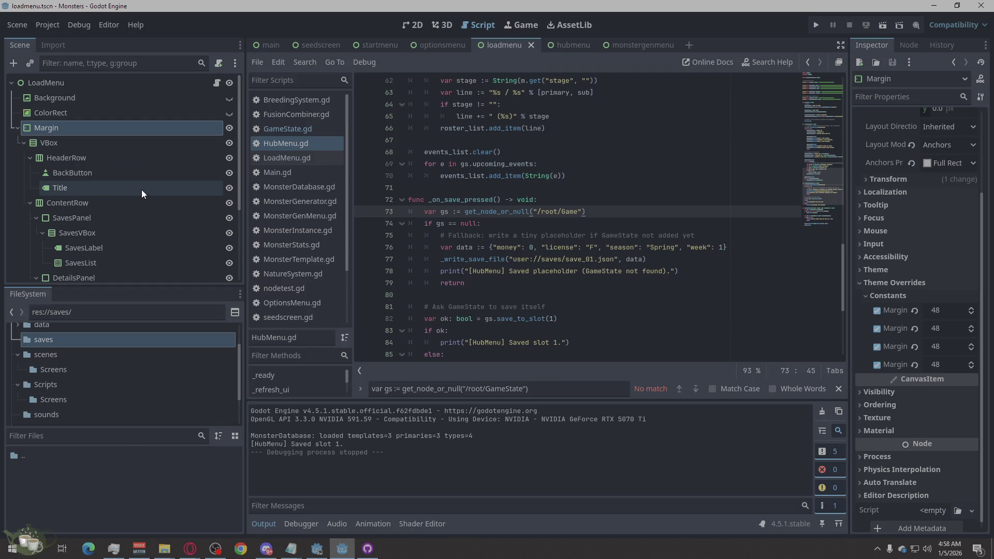
pyautogui.click(171, 85)
pyautogui.click(229, 84)
pyautogui.click(228, 84)
pyautogui.click(217, 83)
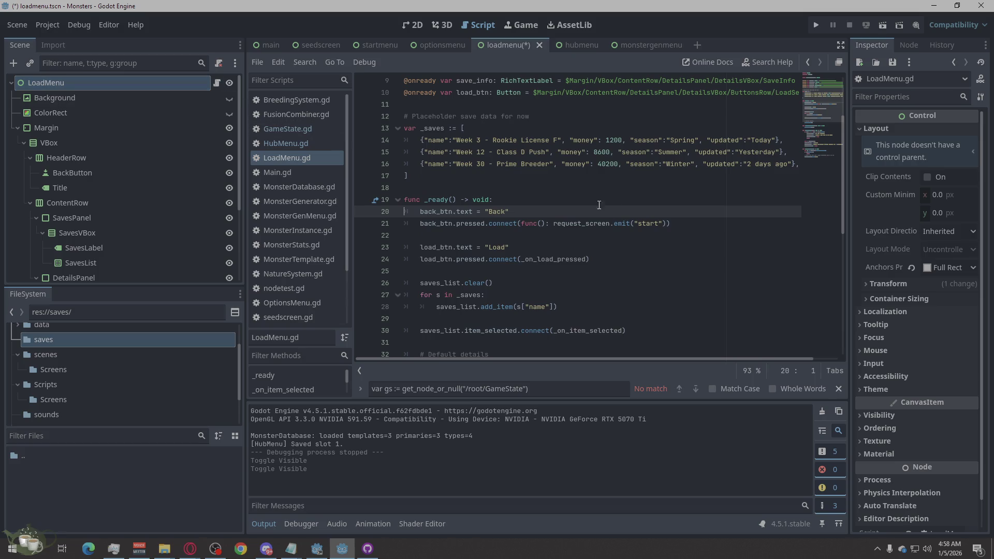
pyautogui.scroll(-8, 738, 264)
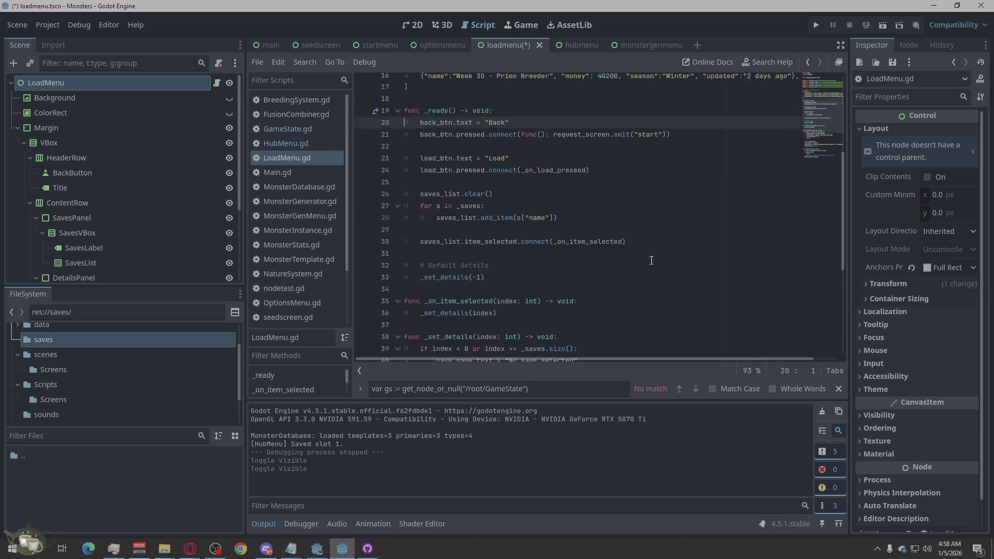
# - Replace all of LoadMenu.gd with the new save-slot details code from the browser
pyautogui.rightClick(458, 348)
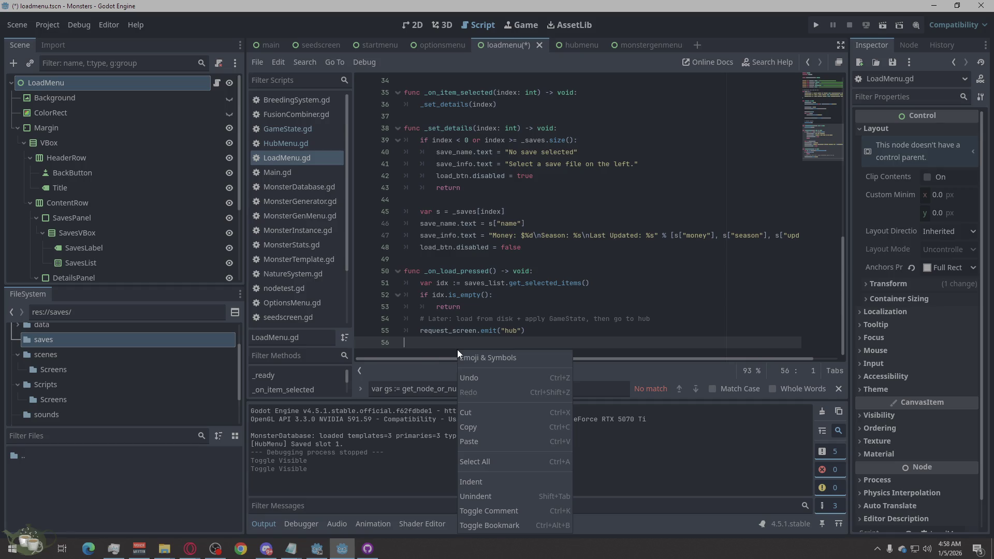
pyautogui.click(511, 462)
pyautogui.scroll(-4, 182, 211)
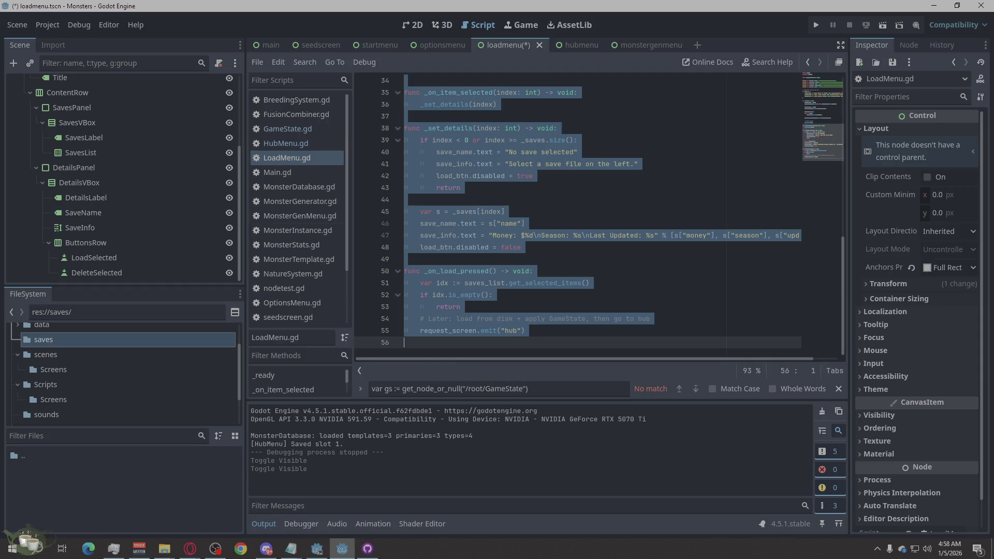
pyautogui.hotkey('alt', 'Tab')
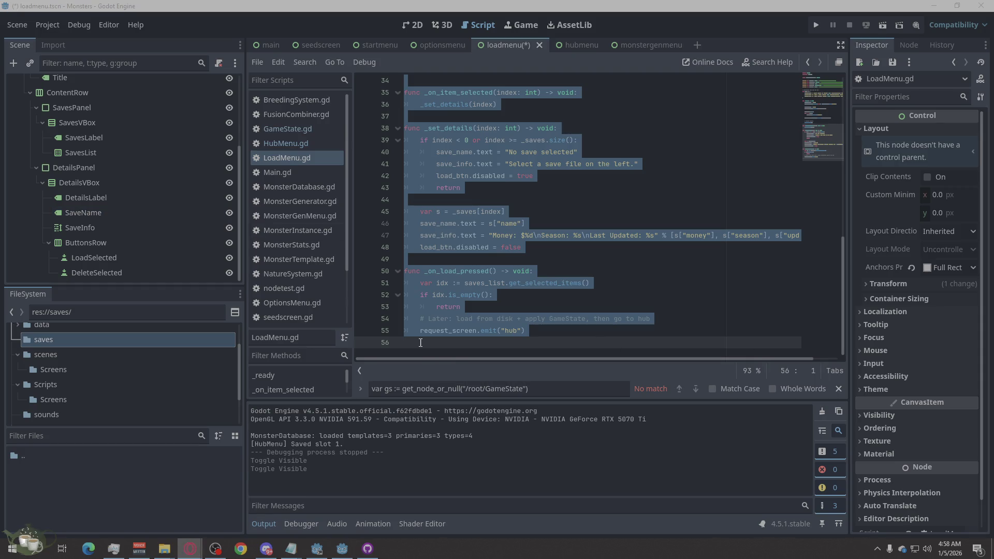
pyautogui.rightClick(420, 342)
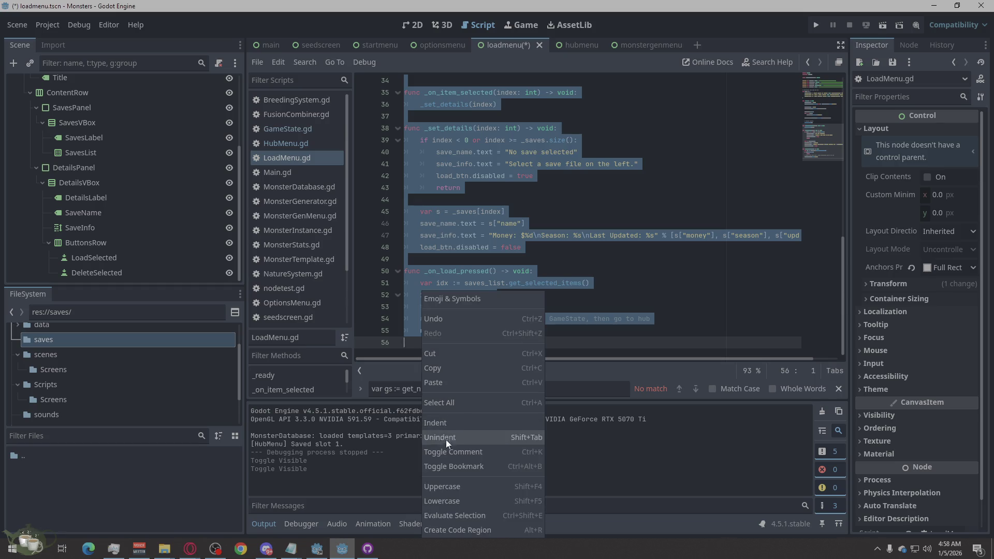
pyautogui.click(437, 382)
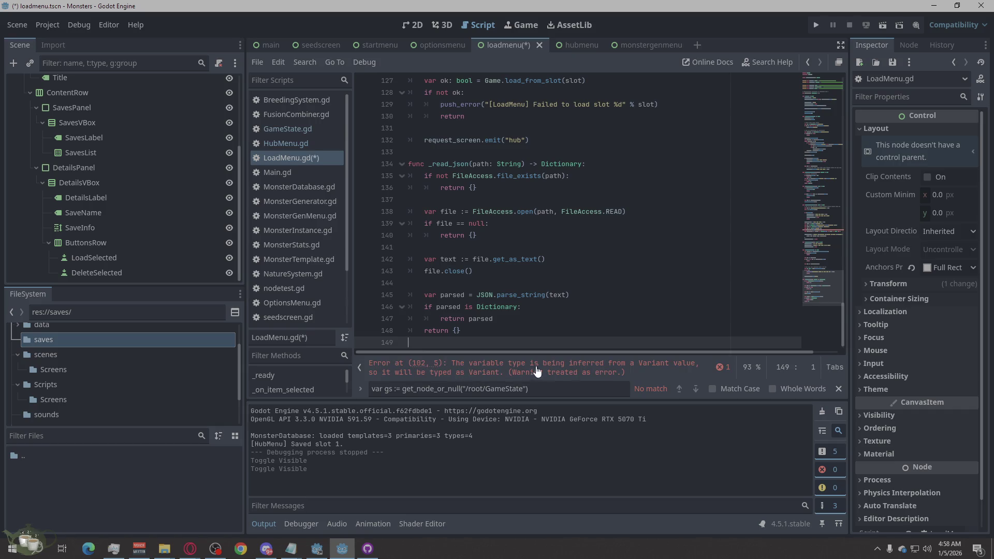
# - Jump to the line 102 Variant type-inference error and copy its message
pyautogui.click(668, 368)
pyautogui.rightClick(668, 366)
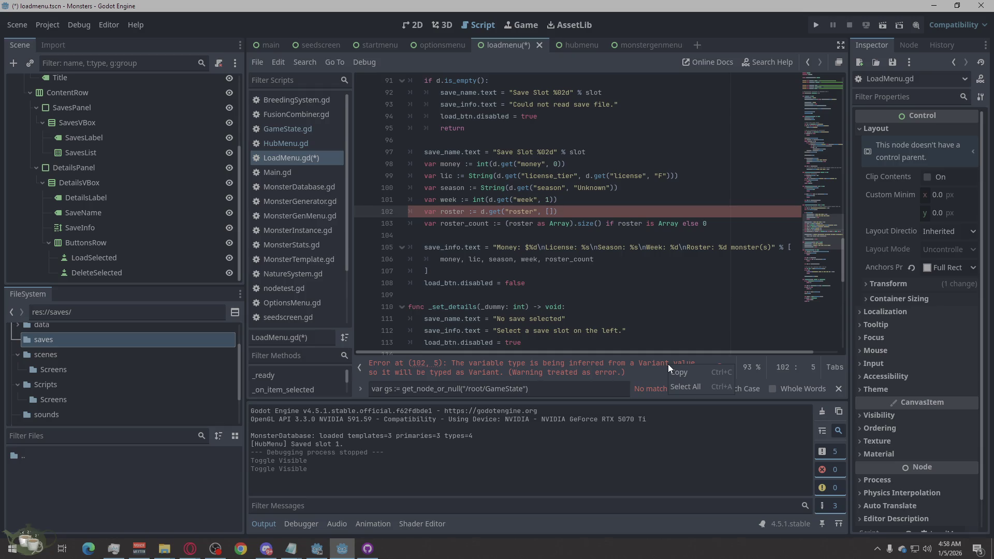
pyautogui.click(672, 368)
pyautogui.scroll(5, 206, 277)
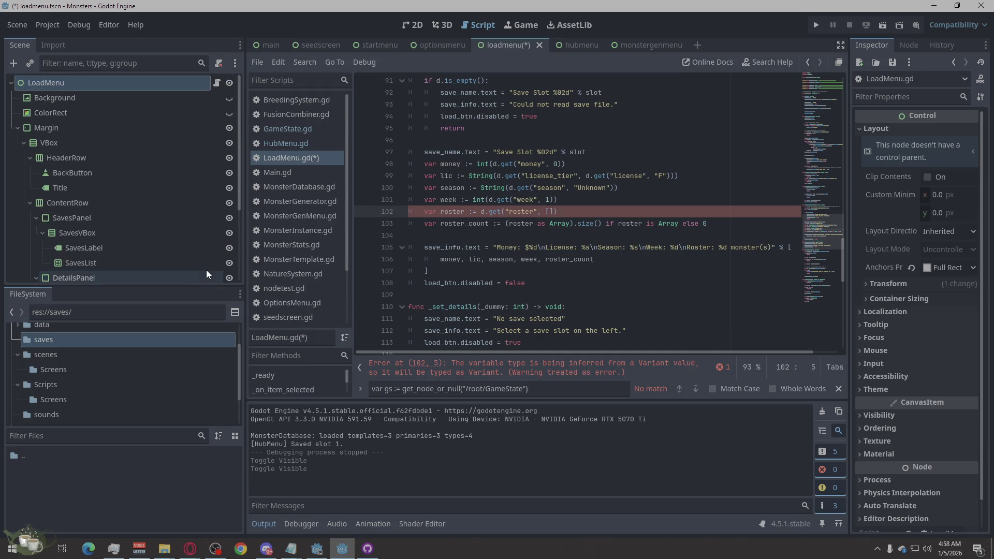
pyautogui.scroll(-5, 206, 269)
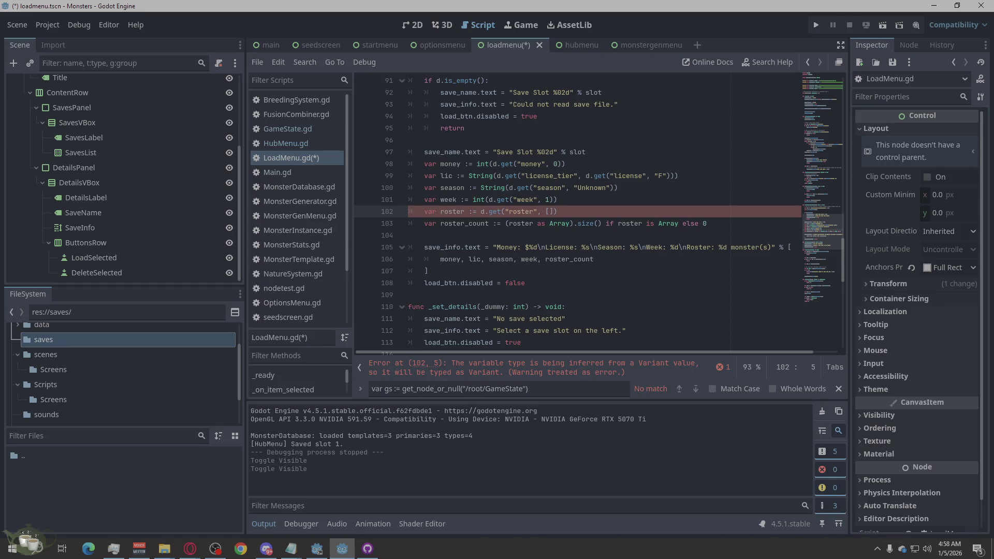
pyautogui.click(190, 548)
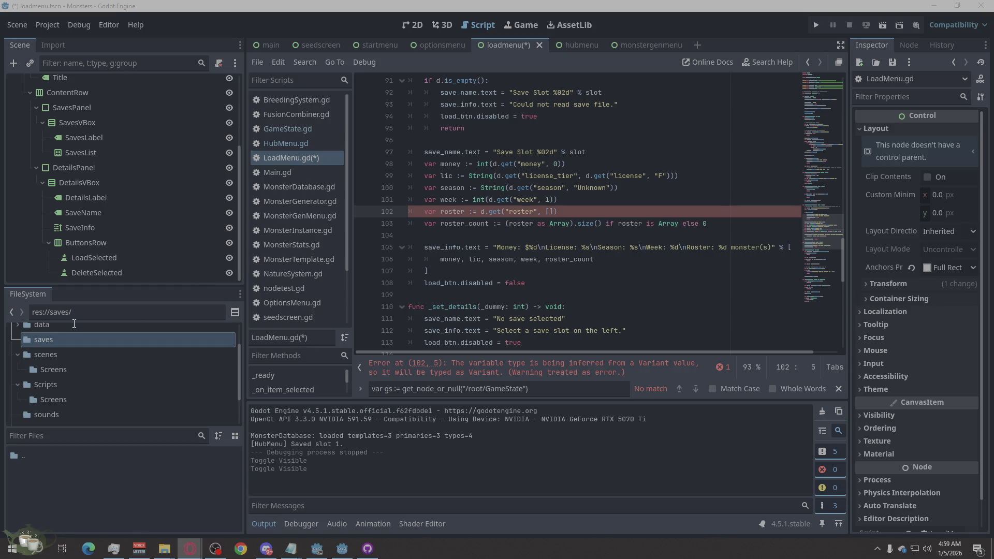
pyautogui.click(517, 294)
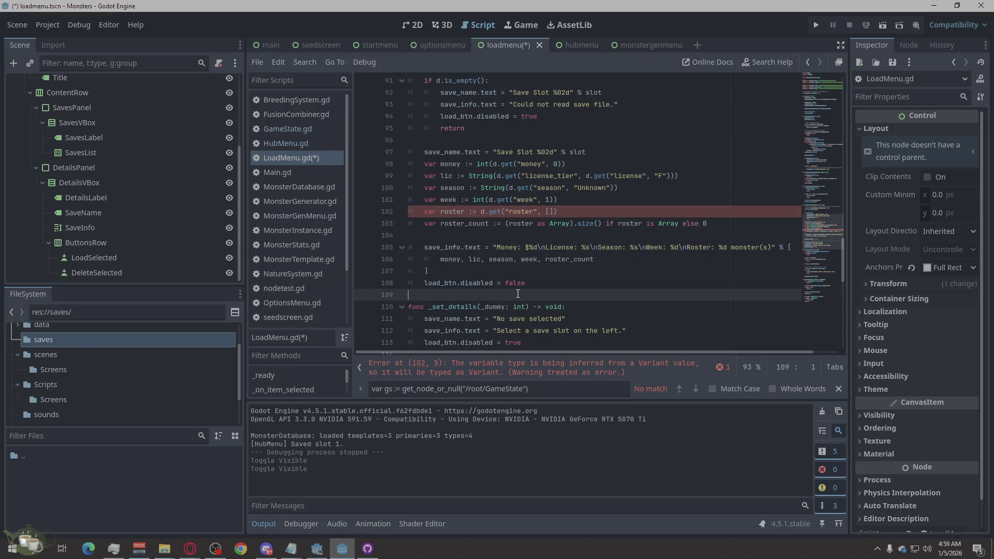
pyautogui.hotkey('ctrl', 's')
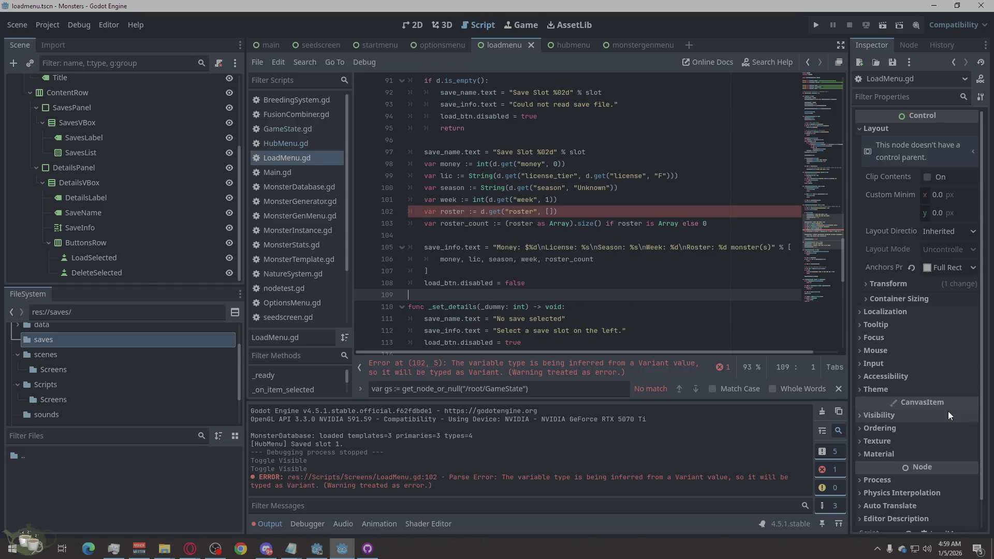
pyautogui.hotkey('alt', 'Tab')
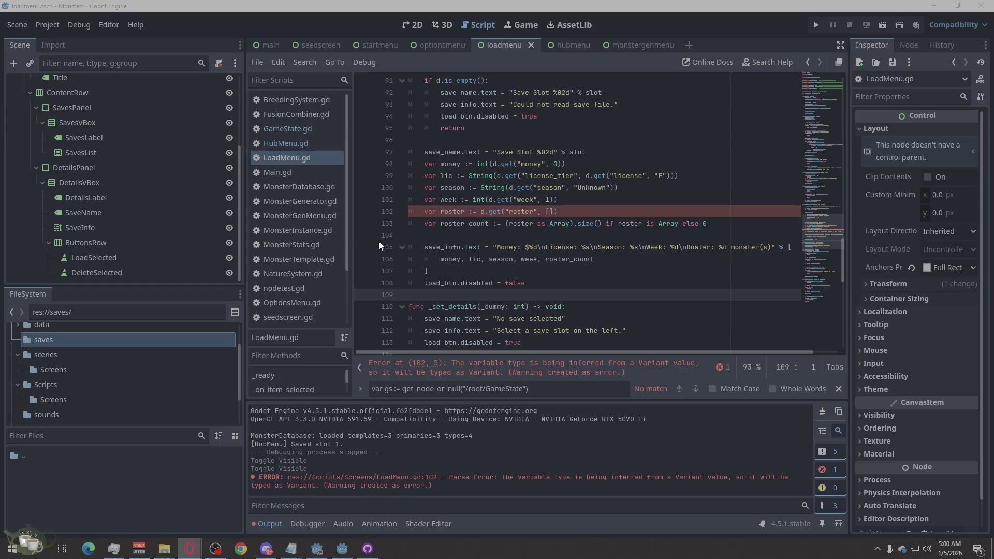
pyautogui.scroll(3, 527, 257)
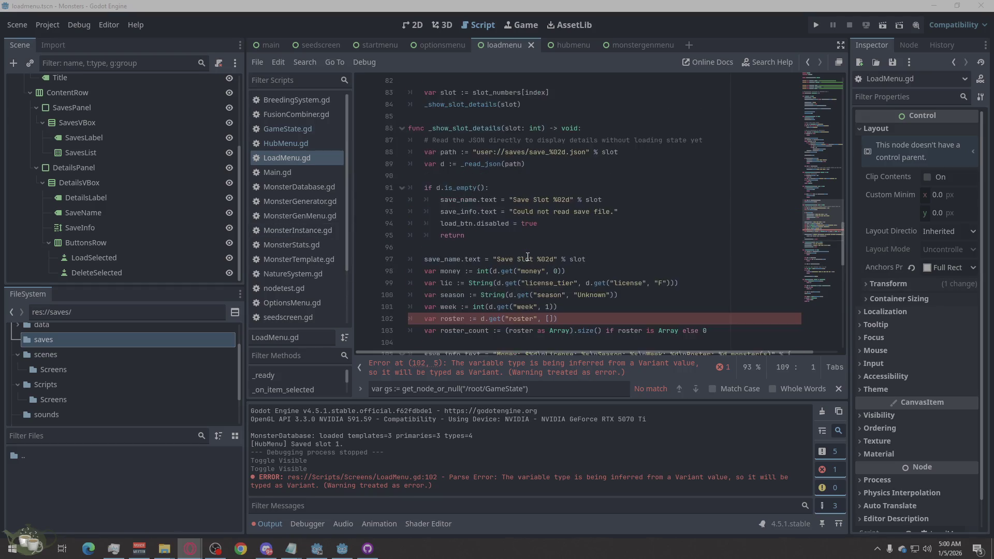
pyautogui.scroll(17, 527, 257)
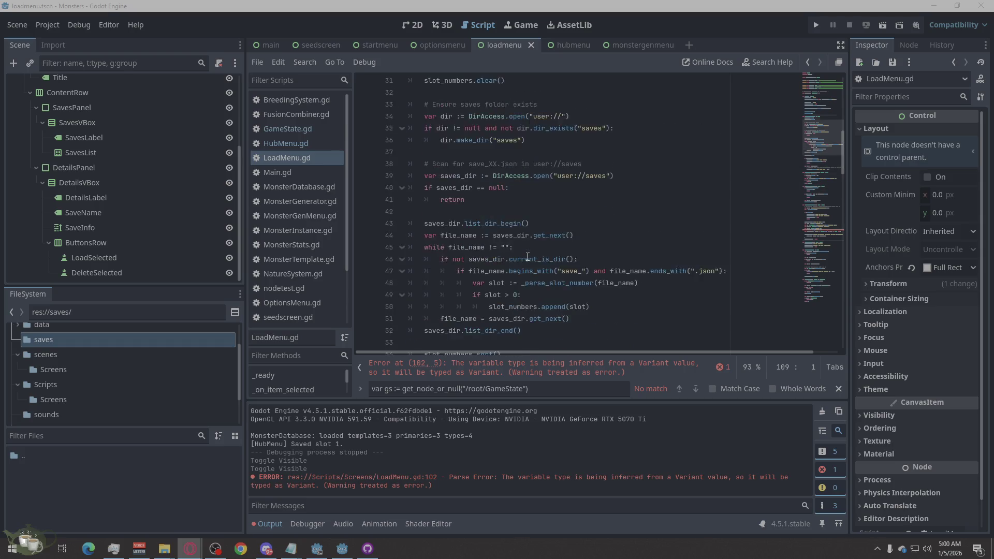
pyautogui.scroll(10, 527, 257)
pyautogui.scroll(-5, 527, 257)
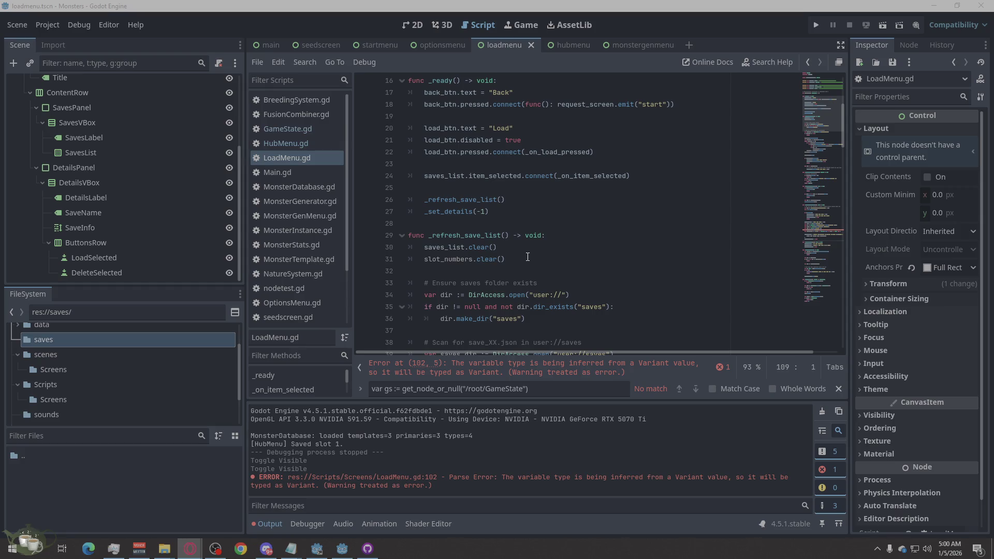
pyautogui.scroll(3, 527, 257)
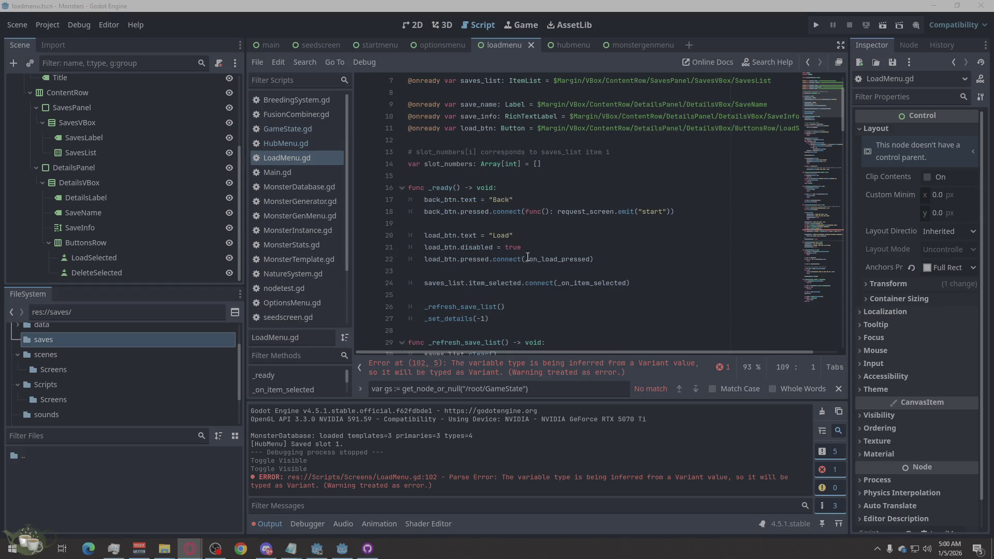
pyautogui.scroll(-5, 527, 257)
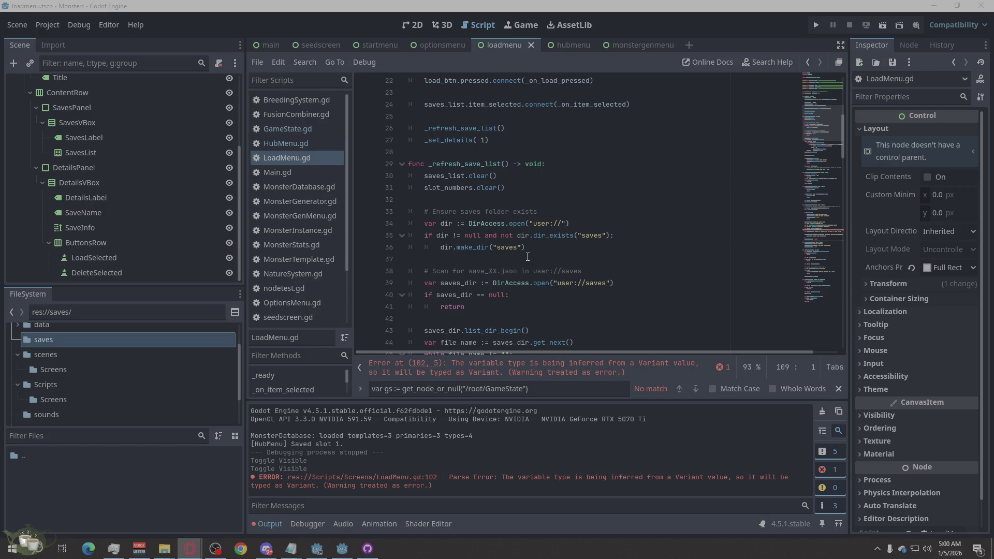
pyautogui.scroll(-6, 527, 257)
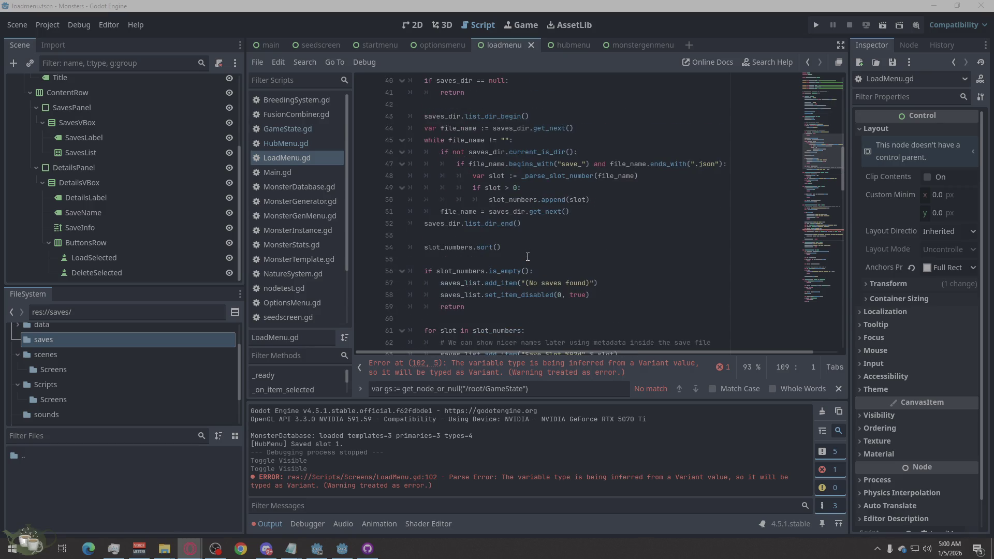
pyautogui.scroll(-5, 527, 258)
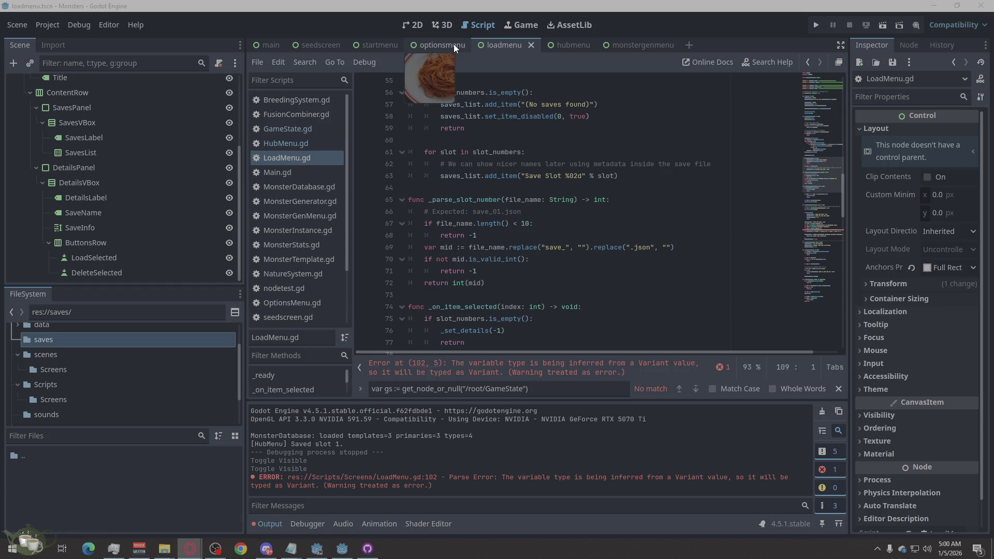
# - Open the hubmenu scene and review HubMenu.gd's _on_save_pressed save code
pyautogui.click(569, 45)
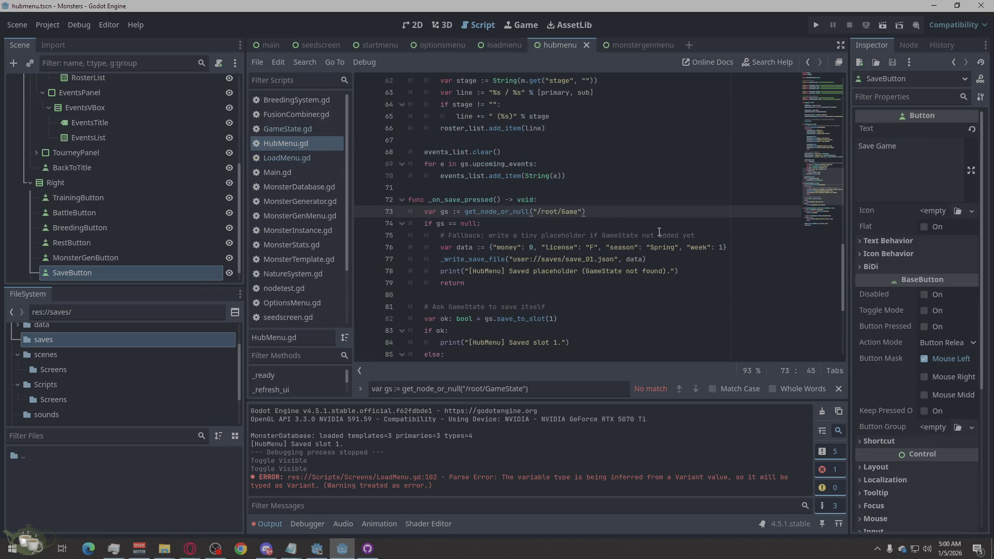
pyautogui.scroll(15, 659, 231)
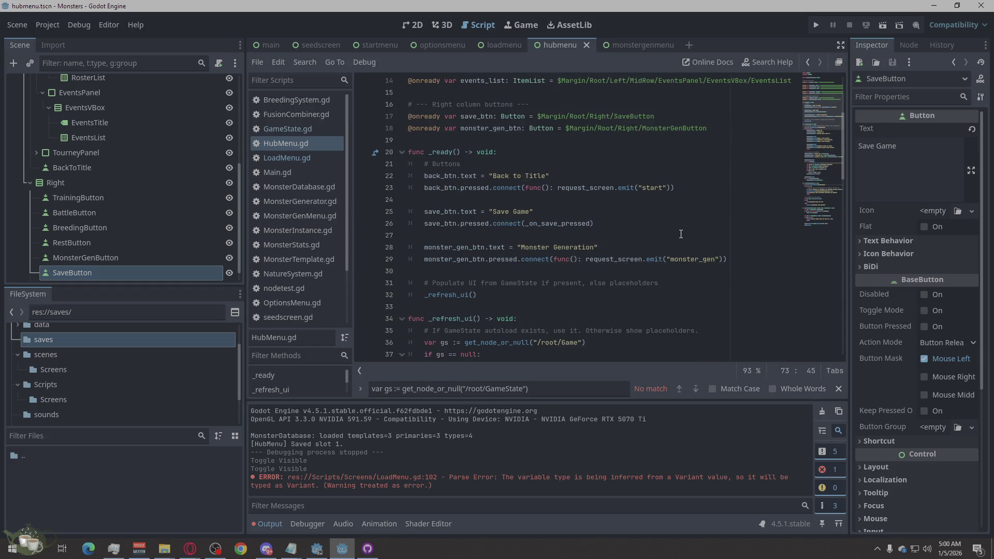
pyautogui.scroll(-15, 680, 234)
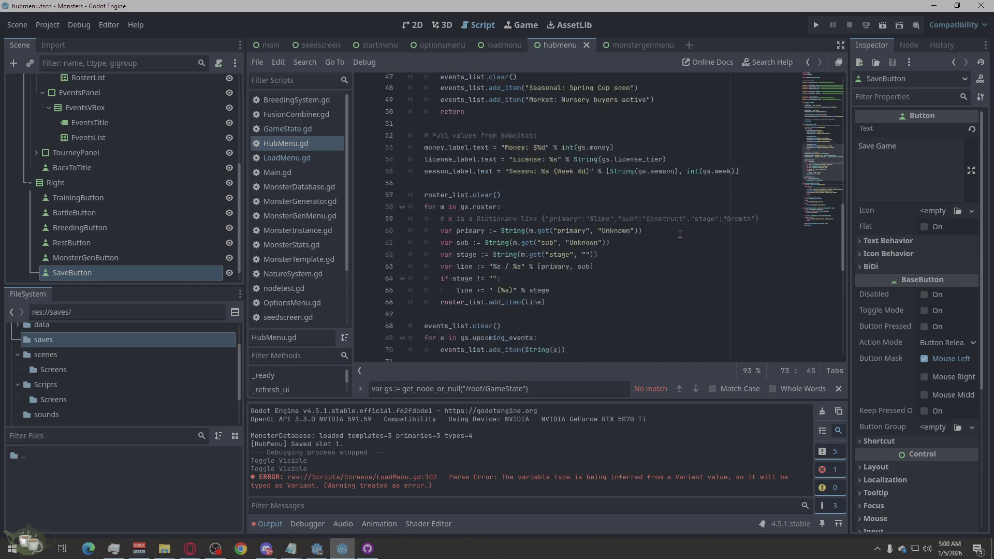
pyautogui.scroll(-5, 680, 234)
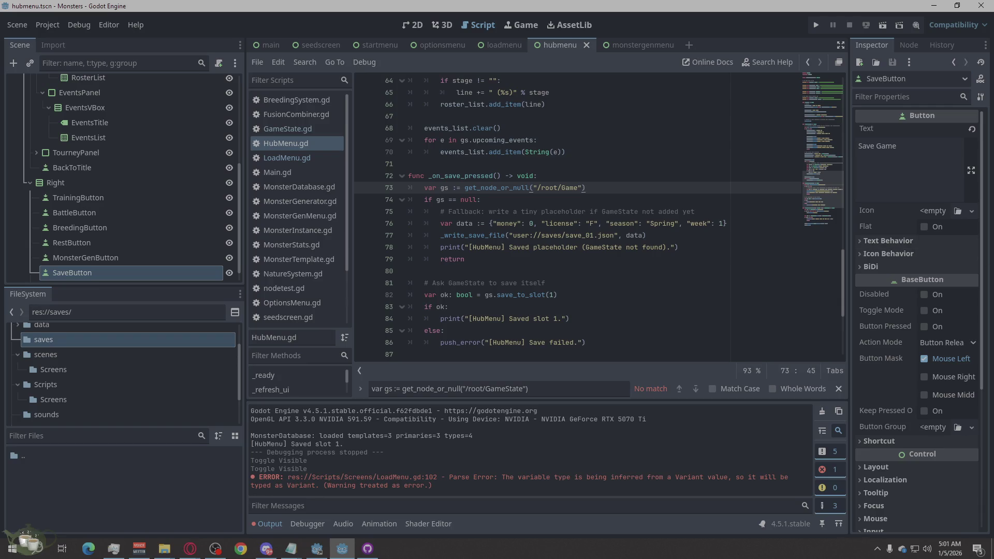
pyautogui.hotkey('alt', 'Tab')
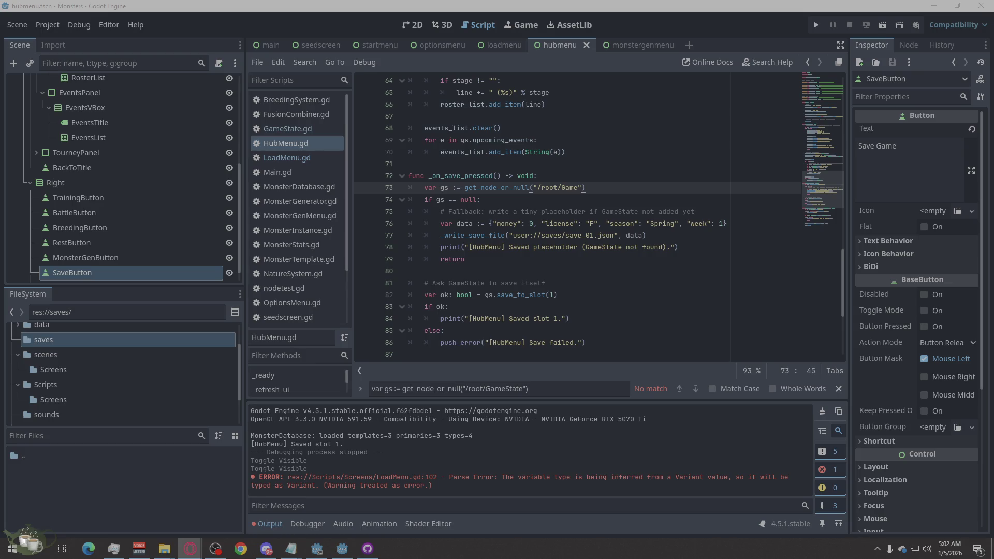
pyautogui.click(535, 476)
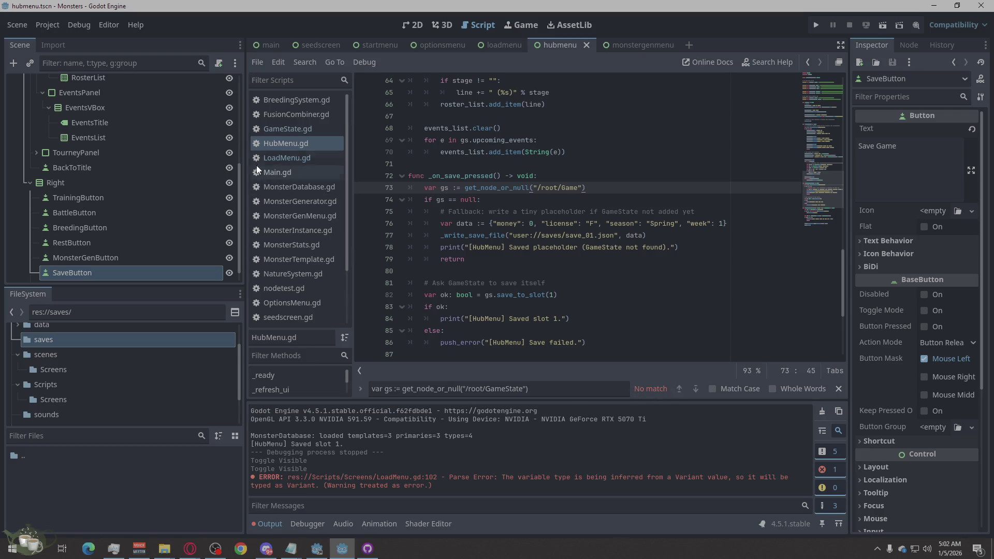
# - Reopen LoadMenu.gd, still flagging the Variant-inference error at line 102, column 5
pyautogui.click(272, 157)
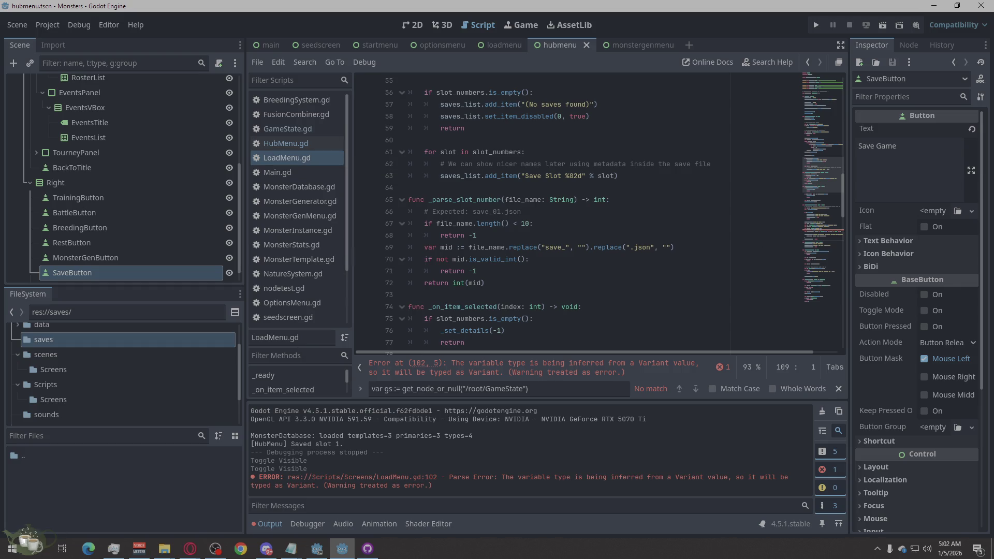
pyautogui.hotkey('alt', 'Tab')
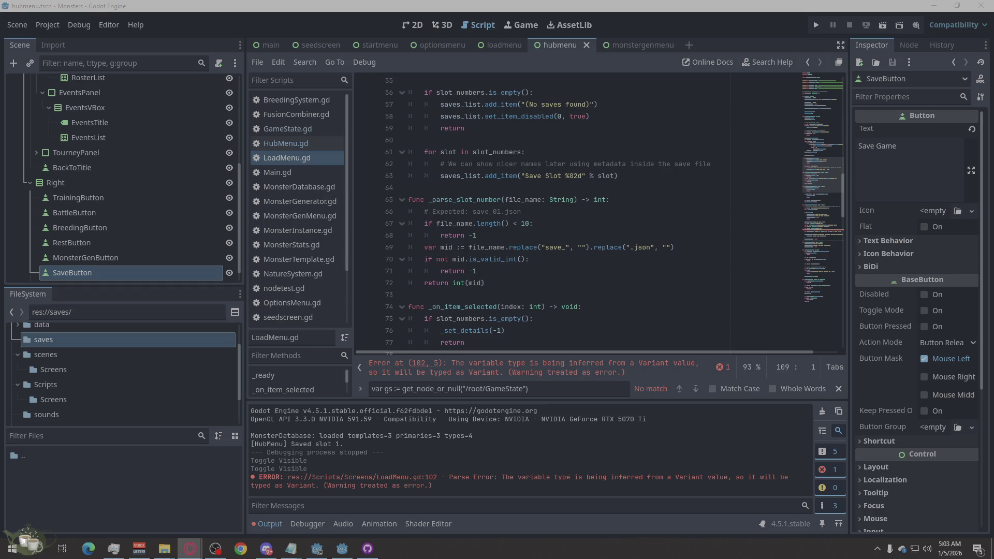
# - Copy the line 102 error for var roster := d.get("roster", [])
pyautogui.click(679, 369)
pyautogui.rightClick(678, 368)
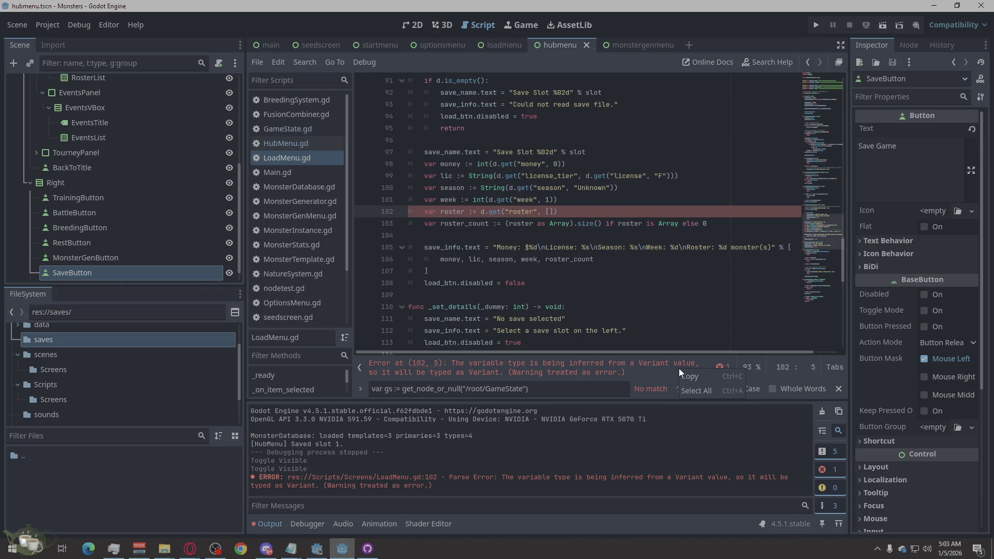
pyautogui.click(687, 372)
pyautogui.hotkey('alt', 'Tab')
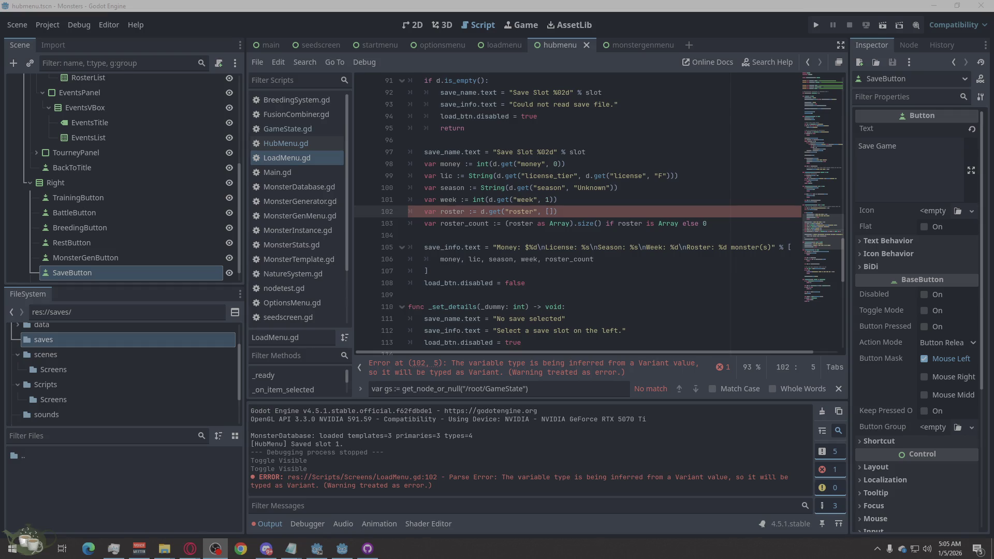
pyautogui.press('super+d')
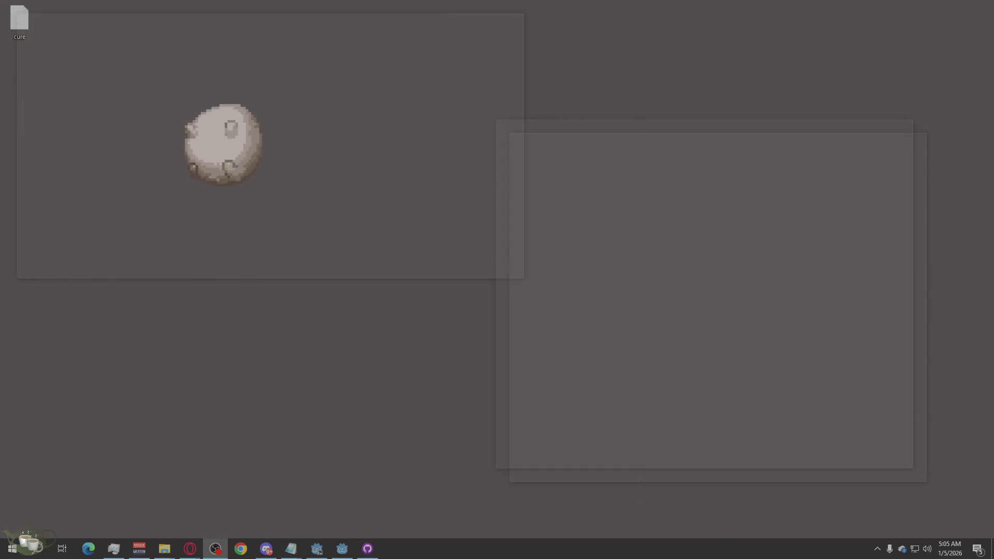
pyautogui.press('super+d')
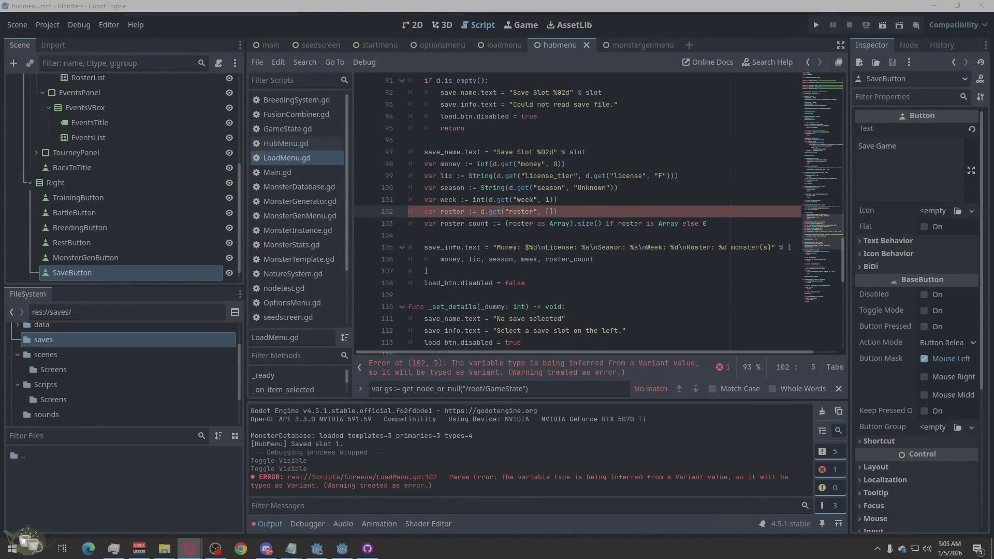